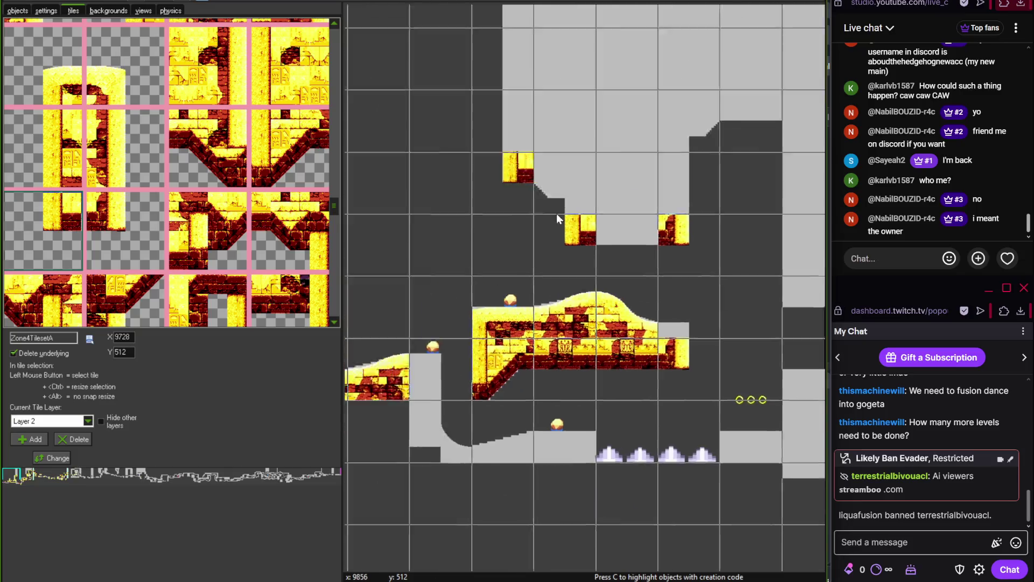
# Place tall temple-brick wall tiles on the left and right edges of the hanging ceiling block
pyautogui.scroll(1, 517, 276)
pyautogui.scroll(1, 571, 264)
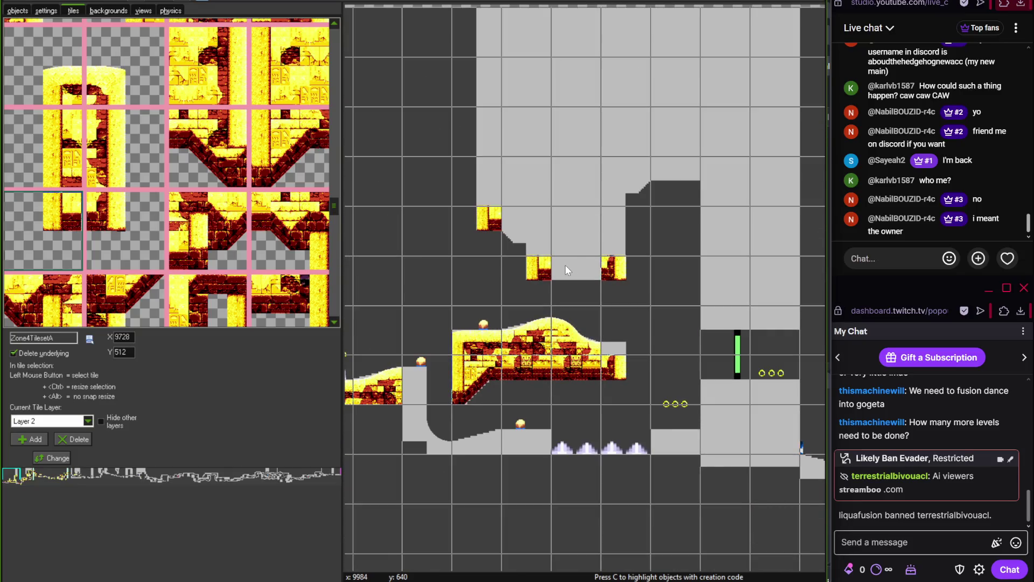
pyautogui.click(62, 149)
pyautogui.click(487, 173)
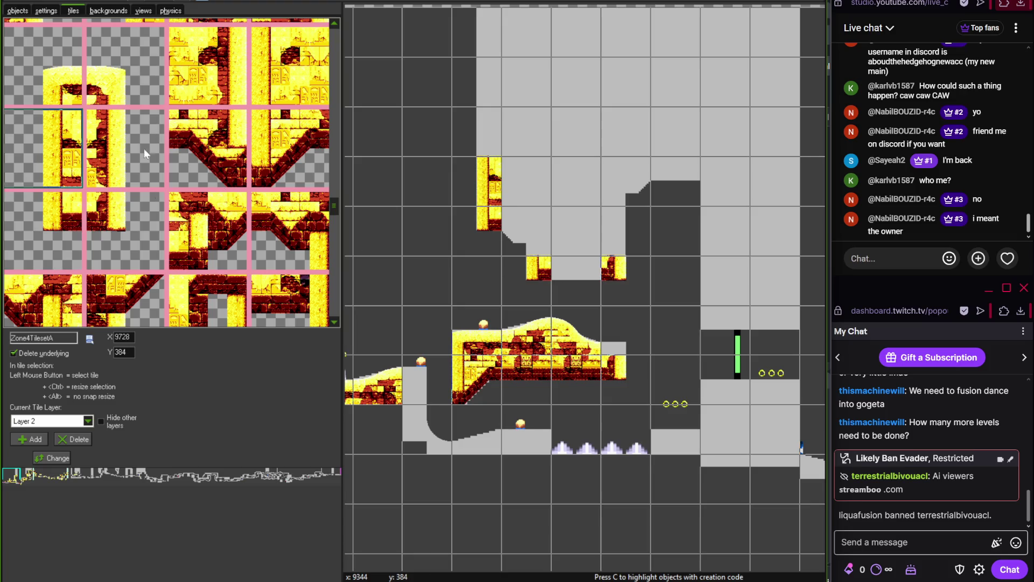
pyautogui.click(124, 149)
pyautogui.click(614, 227)
# Scroll around the room, briefly check the streaming software, and return to GameMaker
pyautogui.scroll(-2, 576, 257)
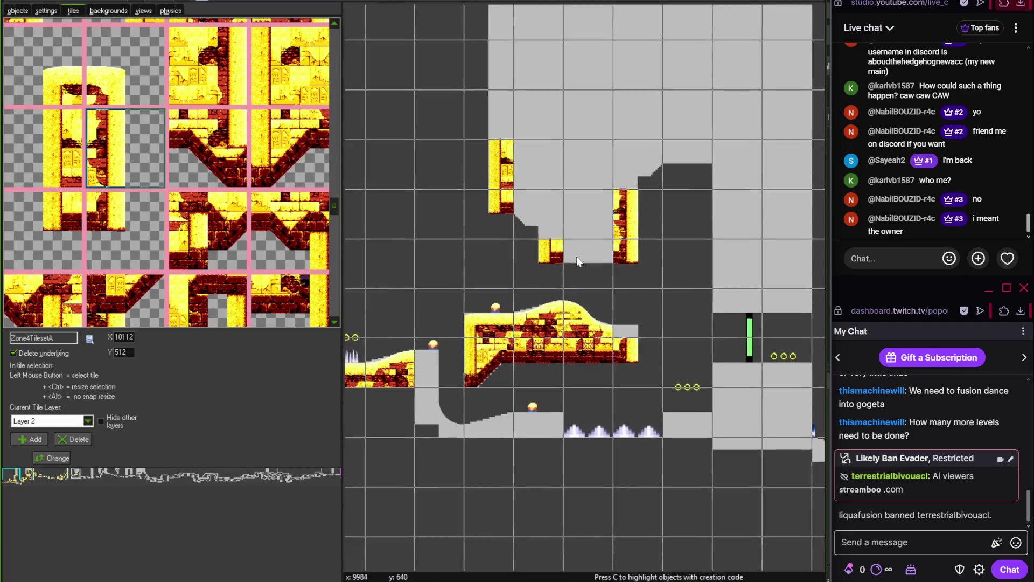
pyautogui.hscroll(-2, 590, 215)
pyautogui.scroll(1, 440, 270)
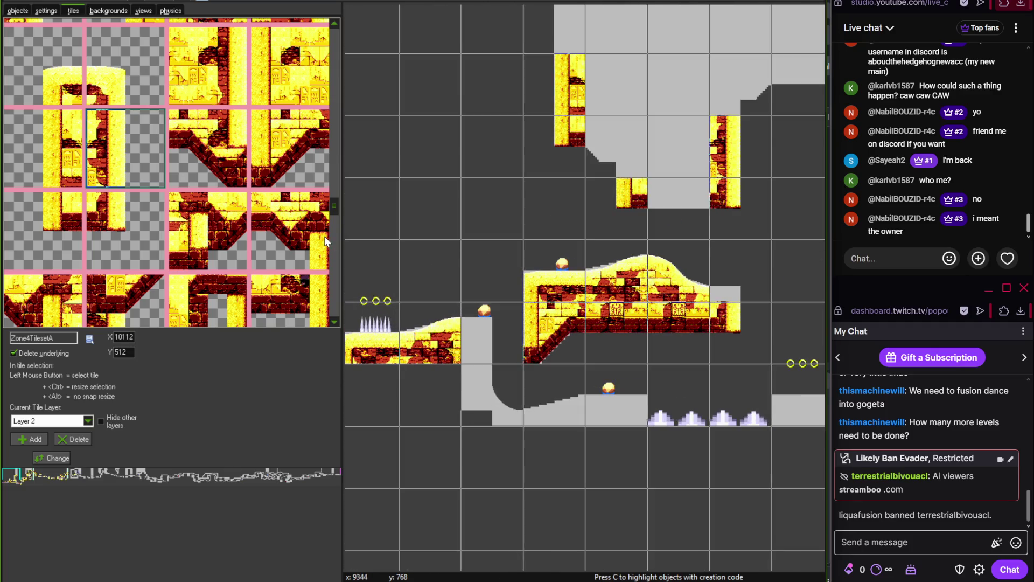
pyautogui.hotkey('alt', 'Tab')
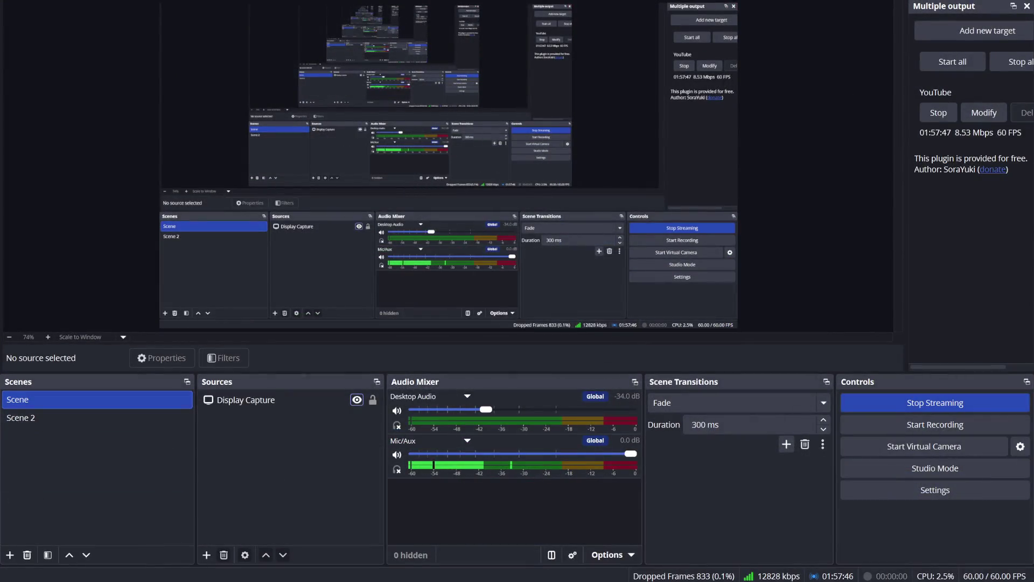
pyautogui.hotkey('alt', 'Tab')
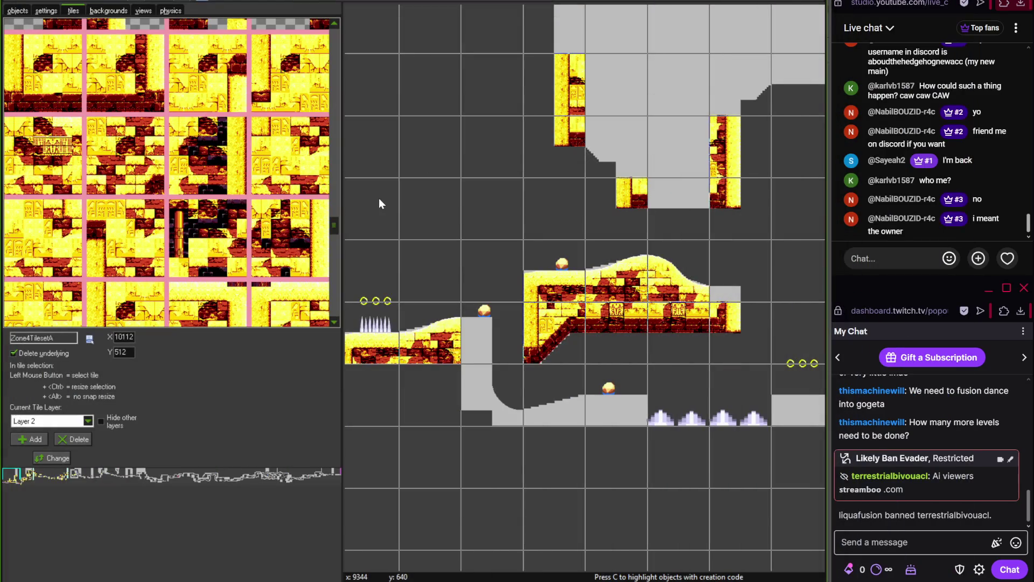
# Place a curved desert-brick tile on the drop below the left ledge
pyautogui.moveTo(337, 220); pyautogui.dragTo(336, 277)
pyautogui.click(125, 205)
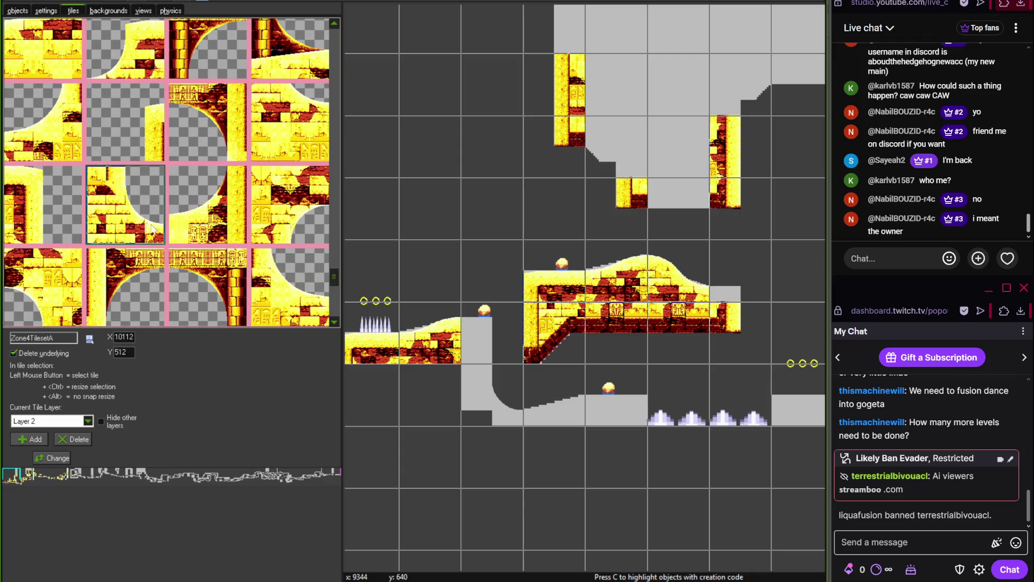
pyautogui.click(492, 393)
pyautogui.moveTo(333, 276); pyautogui.dragTo(334, 301)
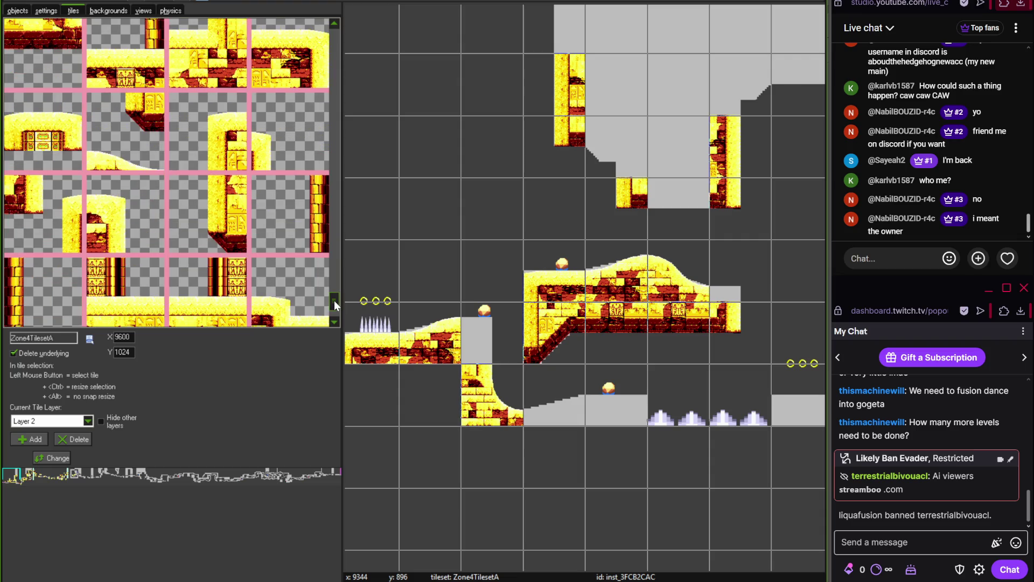
pyautogui.click(141, 214)
# Lay flat sand floor tiles beside the curve and elsewhere in the room
pyautogui.scroll(1, 468, 300)
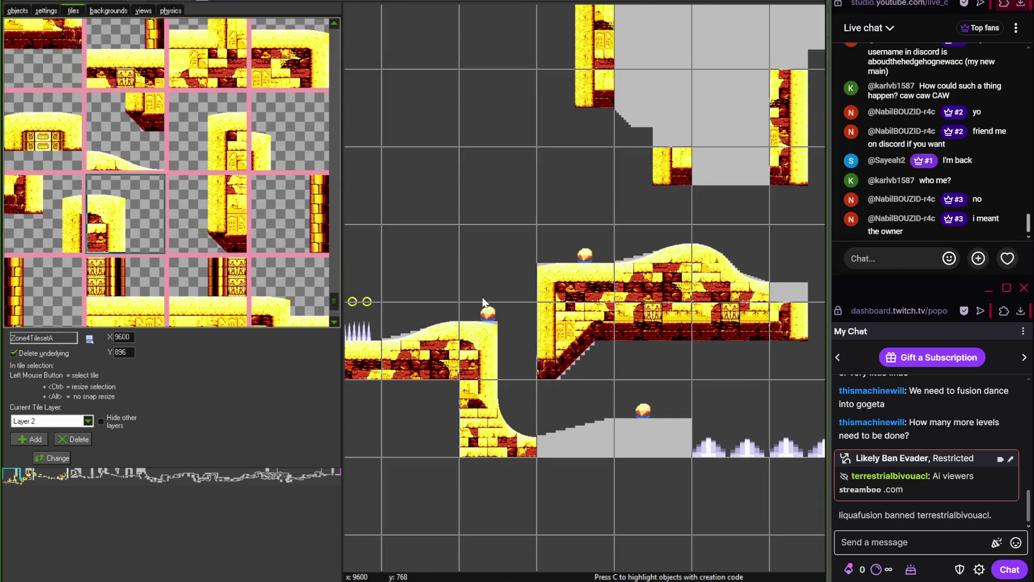
pyautogui.moveTo(474, 267); pyautogui.dragTo(339, 257)
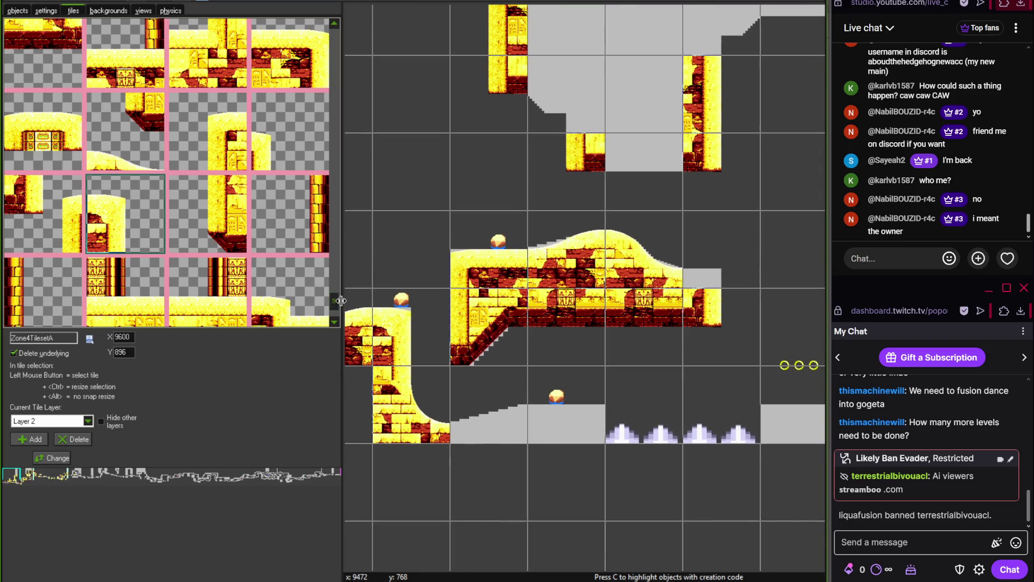
pyautogui.scroll(-1, 338, 310)
pyautogui.moveTo(338, 307); pyautogui.dragTo(335, 38)
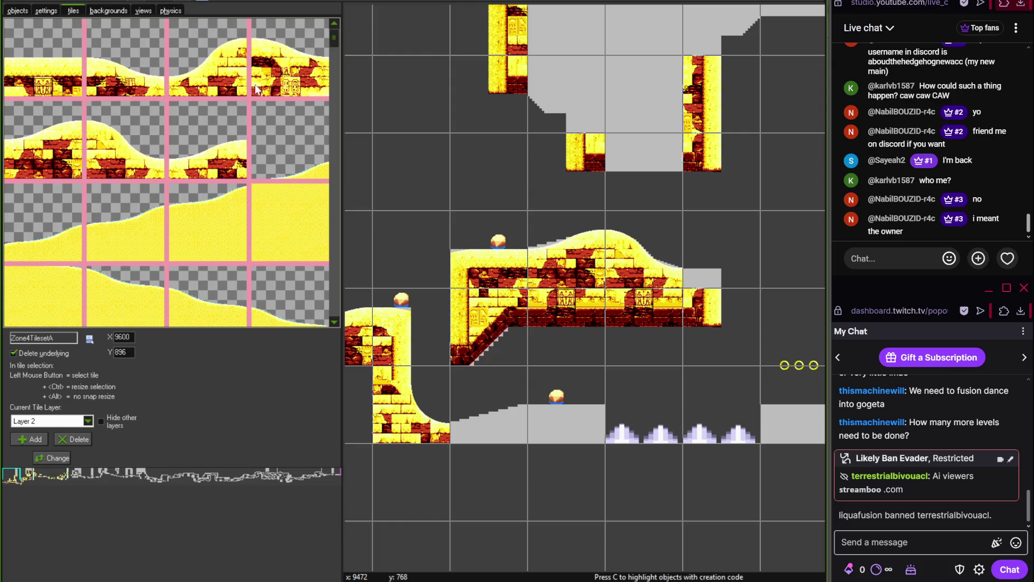
pyautogui.click(223, 164)
pyautogui.click(453, 374)
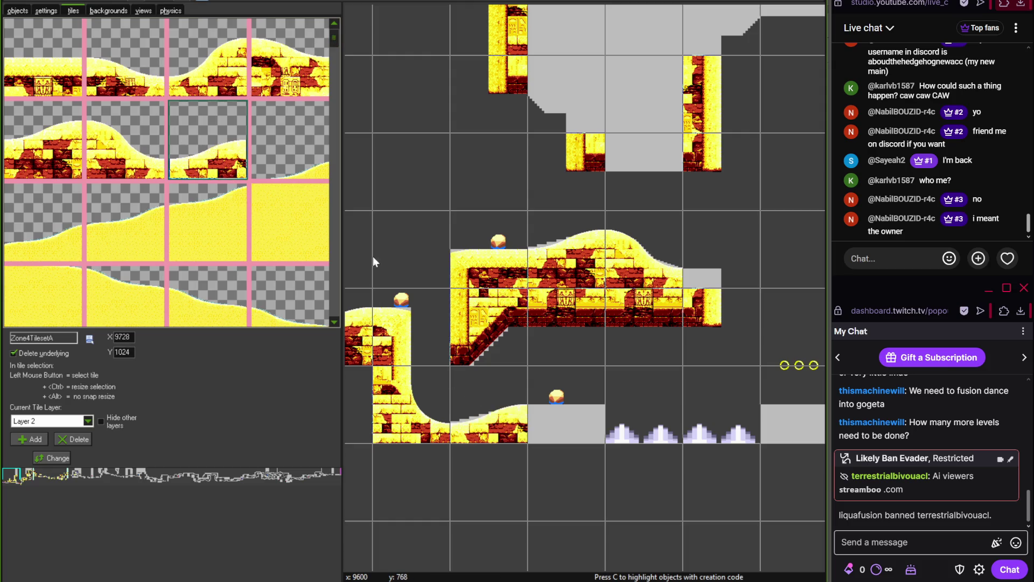
pyautogui.moveTo(332, 44); pyautogui.dragTo(334, 162)
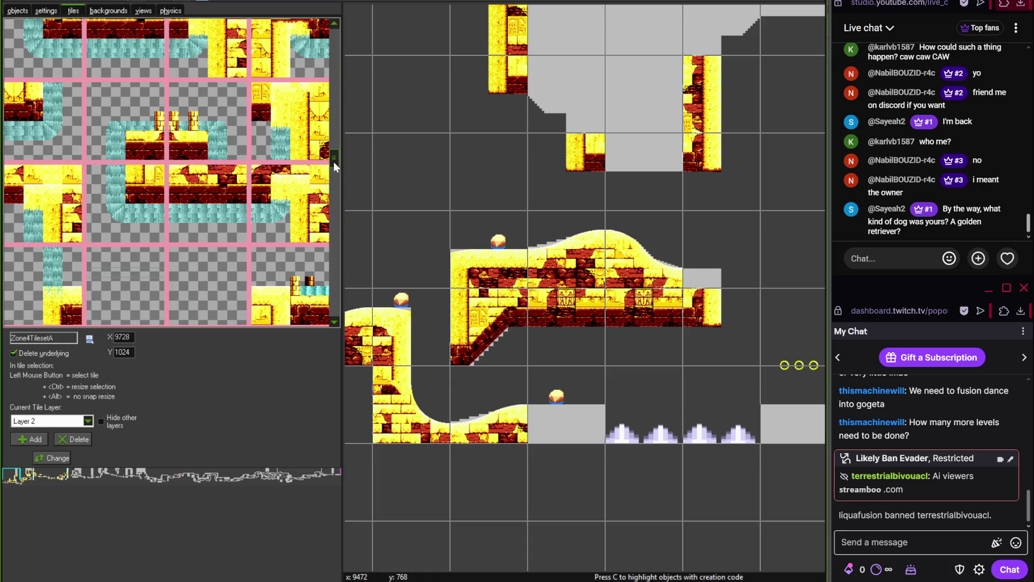
pyautogui.moveTo(334, 161); pyautogui.dragTo(333, 306)
pyautogui.click(208, 288)
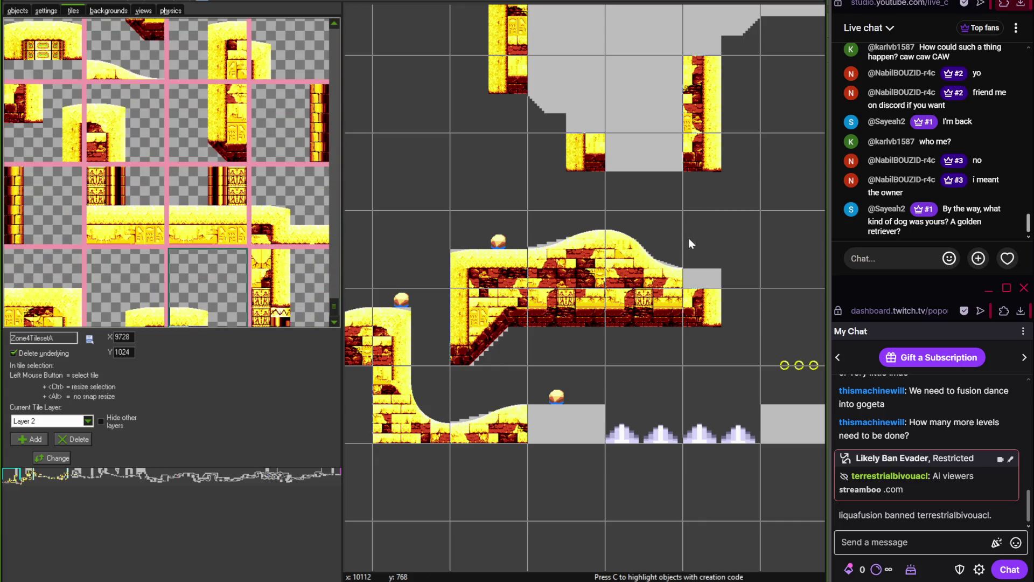
pyautogui.click(688, 238)
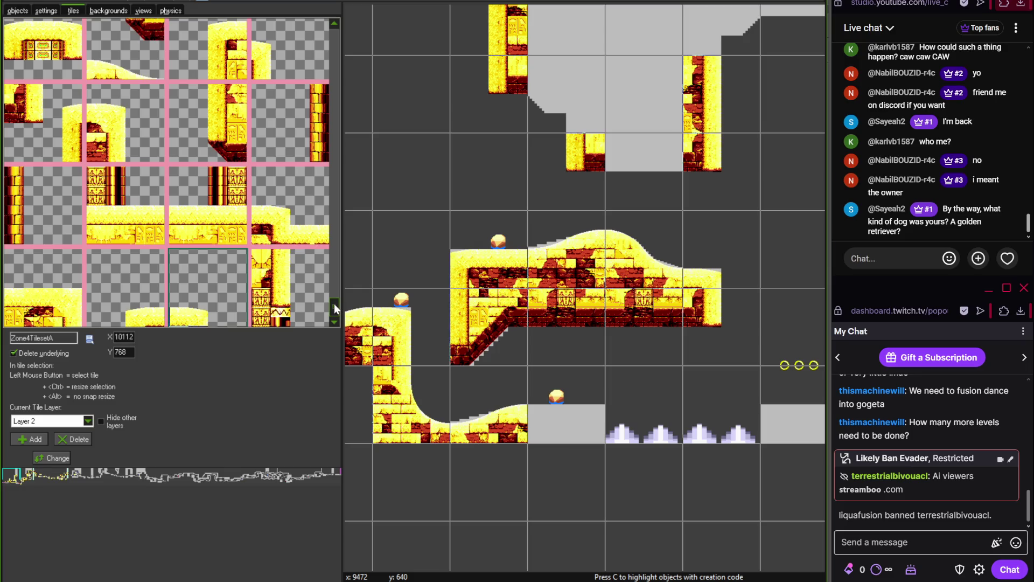
# Edge the upper ceiling block with brick tiles, including an M-shaped brick tile at its corner
pyautogui.scroll(5, 334, 302)
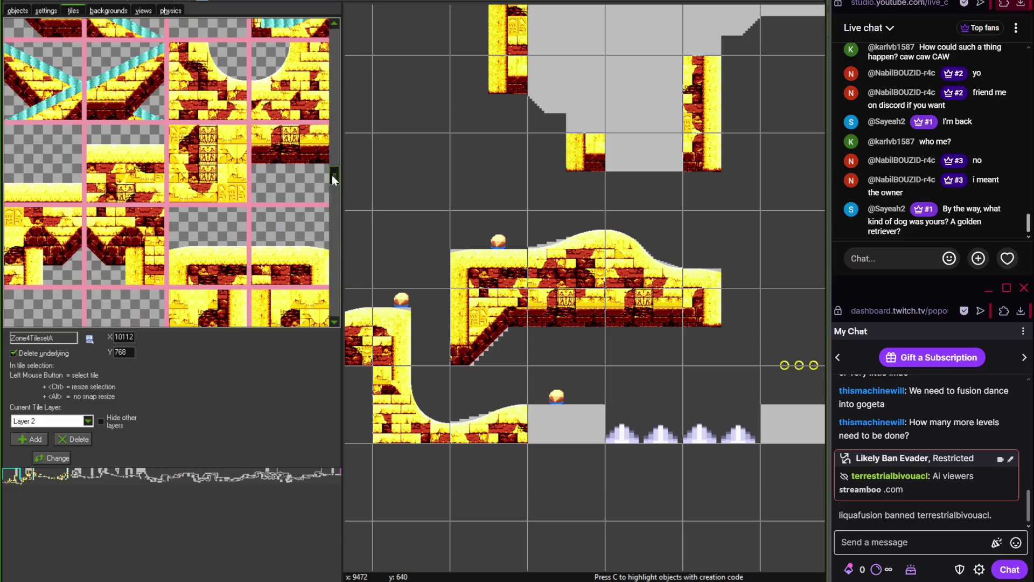
pyautogui.moveTo(332, 175); pyautogui.dragTo(329, 189)
pyautogui.click(318, 129)
pyautogui.click(623, 186)
pyautogui.moveTo(623, 186); pyautogui.dragTo(463, 253)
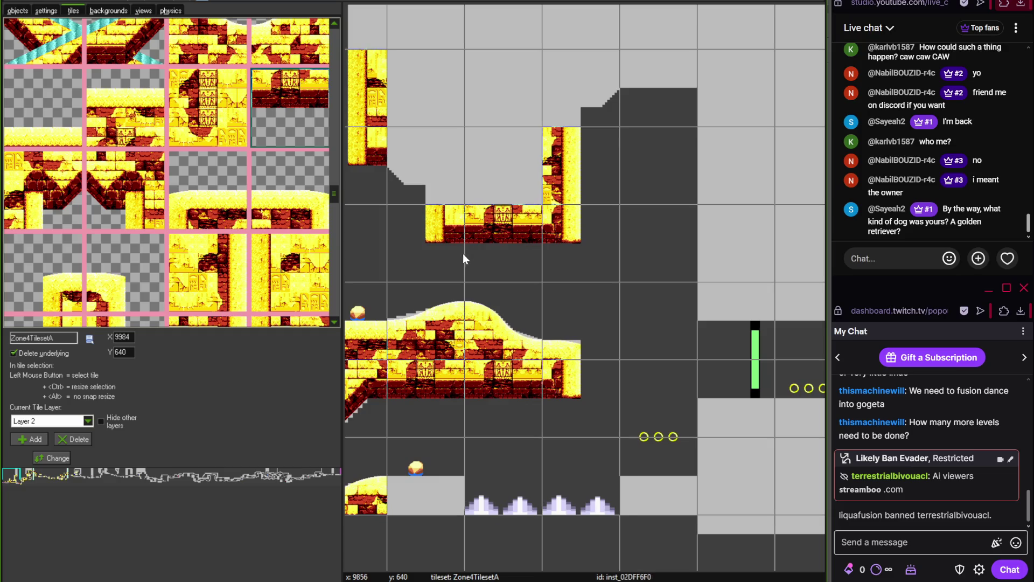
pyautogui.click(652, 67)
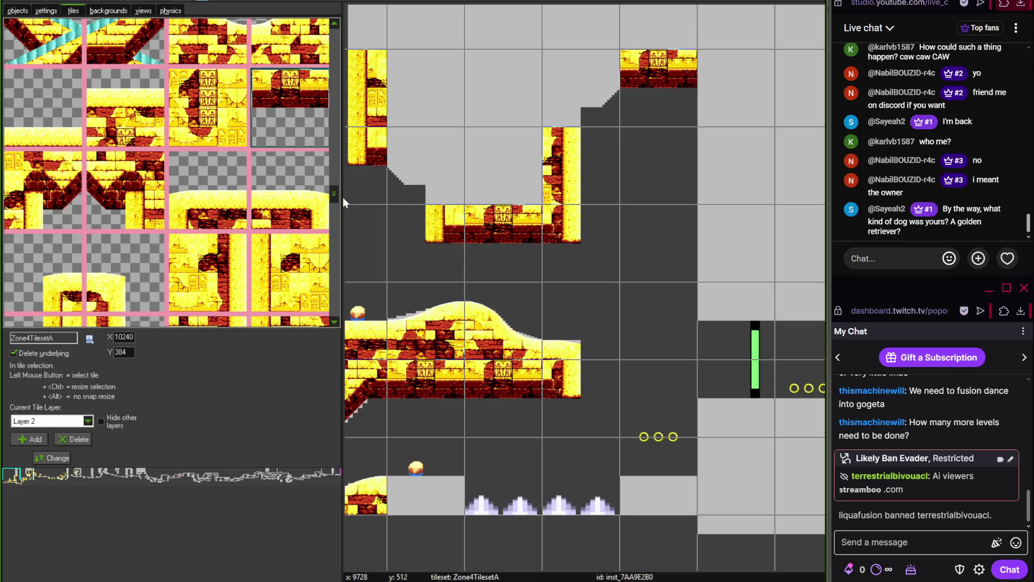
pyautogui.click(89, 204)
pyautogui.click(609, 121)
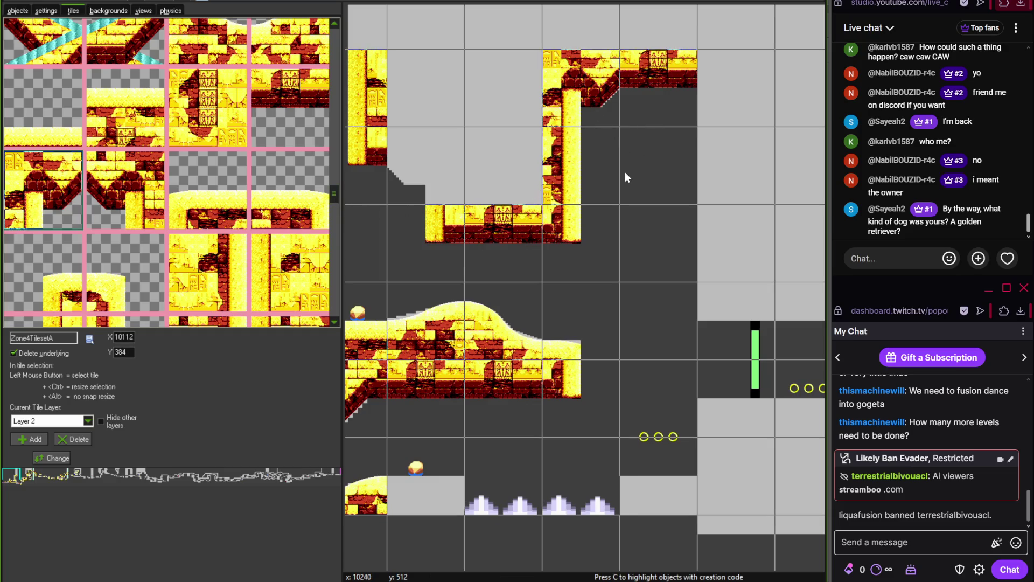
pyautogui.scroll(3, 331, 188)
pyautogui.click(327, 182)
# Finish the upper ledge corner with a V-shaped brick tile
pyautogui.moveTo(331, 180)
pyautogui.mouseDown()
pyautogui.moveTo(335, 100)
pyautogui.moveTo(334, 203)
pyautogui.mouseUp()
pyautogui.click(131, 124)
pyautogui.click(392, 194)
# Cover the grey step beside the spikes with flat-topped brick tiles
pyautogui.moveTo(392, 225)
pyautogui.mouseDown()
pyautogui.moveTo(544, 221)
pyautogui.moveTo(536, 260)
pyautogui.mouseUp()
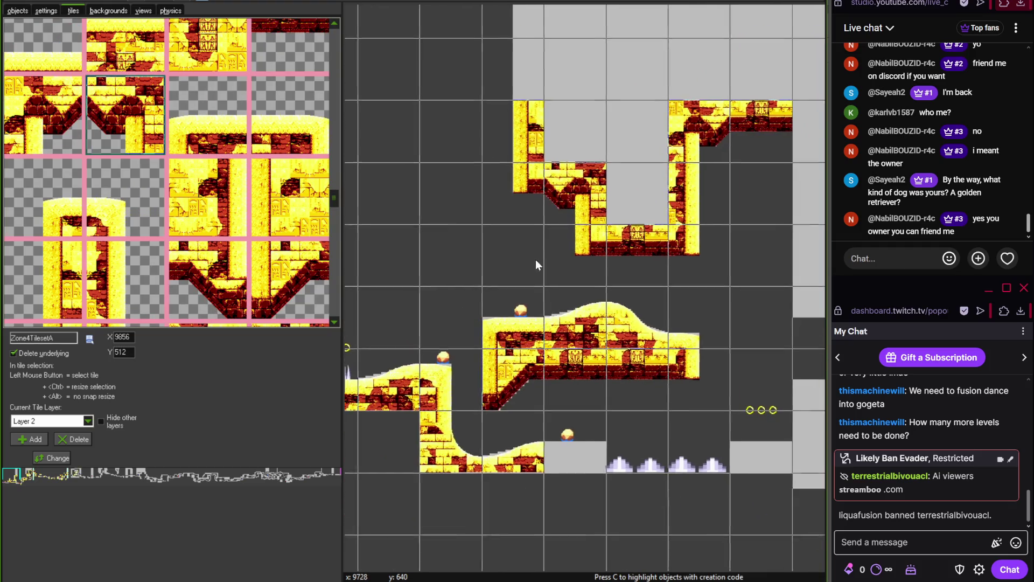
pyautogui.click(207, 114)
pyautogui.click(555, 420)
pyautogui.moveTo(540, 376); pyautogui.dragTo(621, 367)
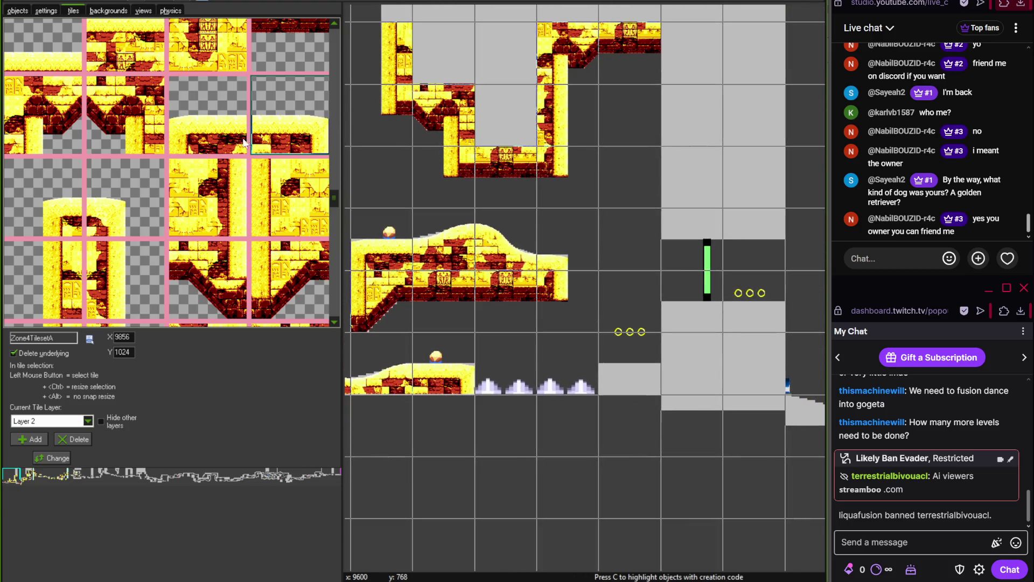
pyautogui.click(621, 367)
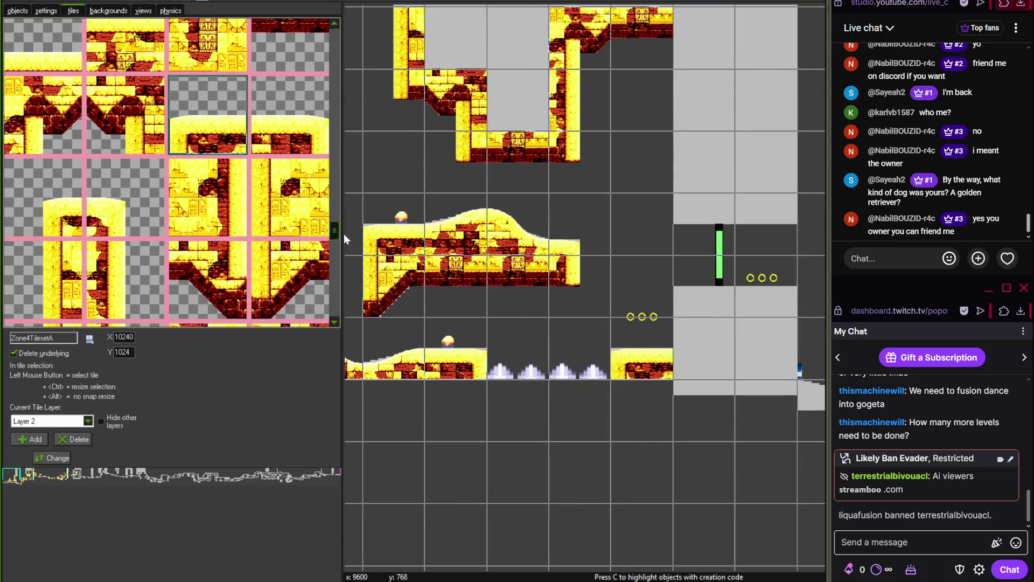
pyautogui.click(338, 247)
pyautogui.moveTo(338, 247)
pyautogui.mouseDown()
pyautogui.moveTo(334, 92)
pyautogui.moveTo(333, 122)
pyautogui.mouseUp()
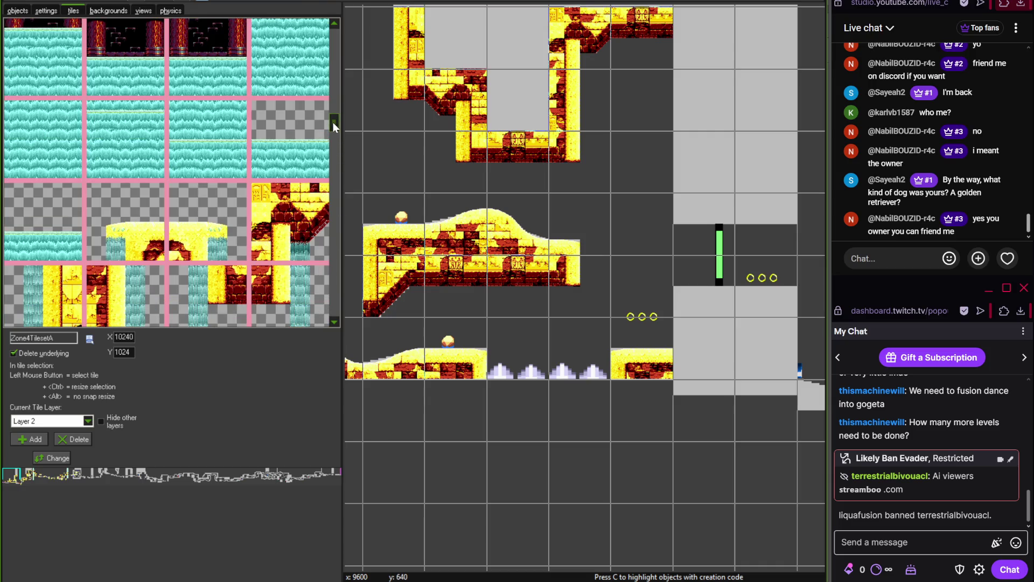
# Lay water tiles across the spike pit
pyautogui.click(58, 216)
pyautogui.click(512, 356)
pyautogui.click(579, 366)
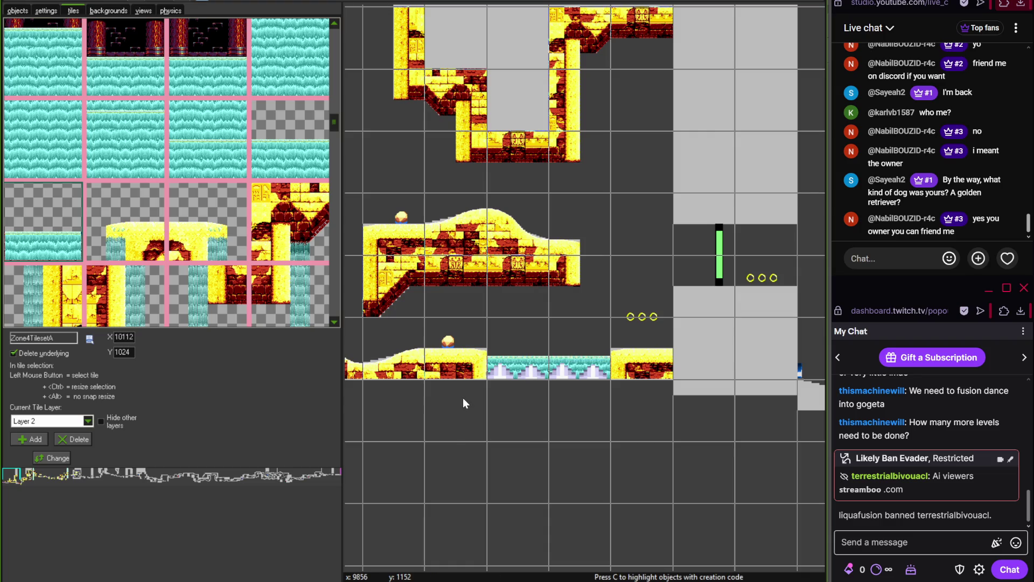
pyautogui.scroll(-3, 510, 398)
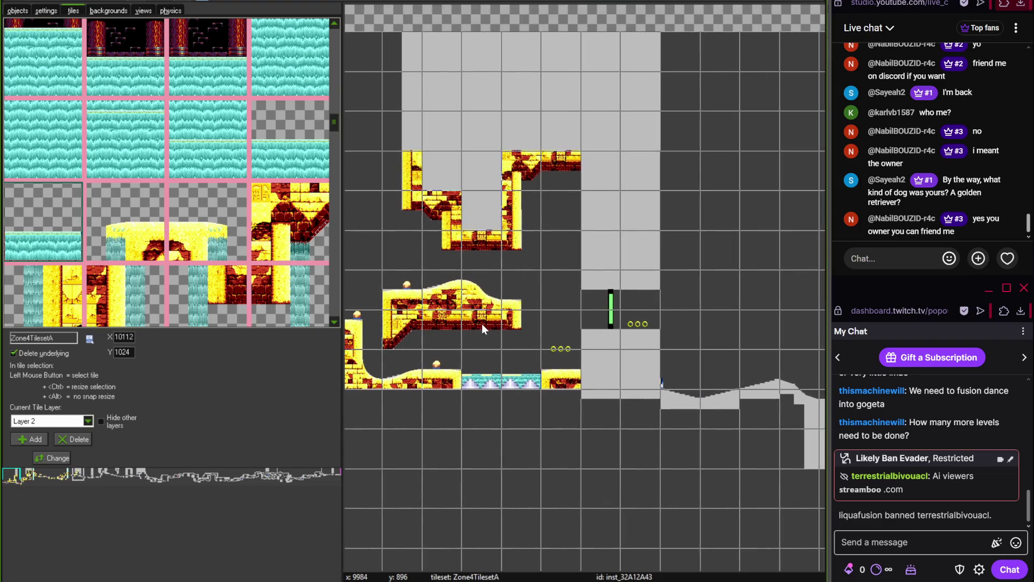
pyautogui.scroll(3, 537, 317)
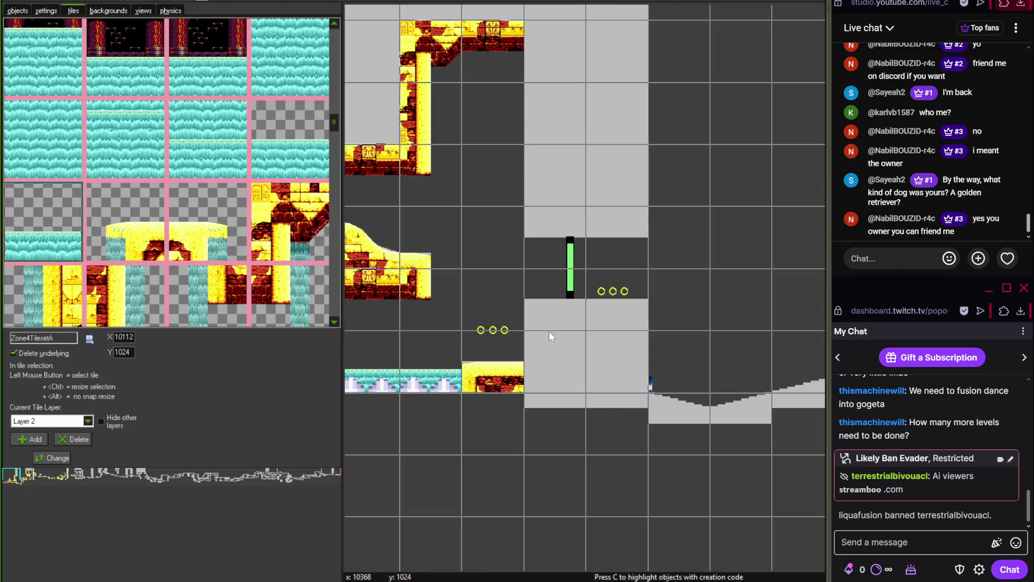
pyautogui.moveTo(334, 135)
pyautogui.mouseDown()
pyautogui.moveTo(332, 244)
pyautogui.moveTo(347, 124)
pyautogui.mouseUp()
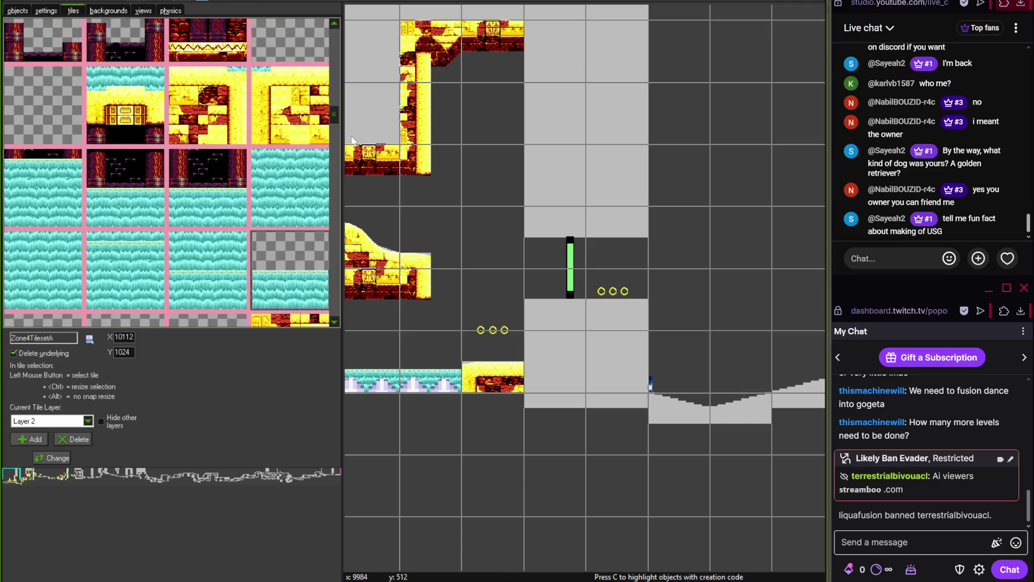
pyautogui.moveTo(331, 113); pyautogui.dragTo(335, 66)
# Place two rows of orange temple pillar tiles on the grey column
pyautogui.click(135, 161)
pyautogui.click(528, 294)
pyautogui.click(210, 161)
pyautogui.click(616, 312)
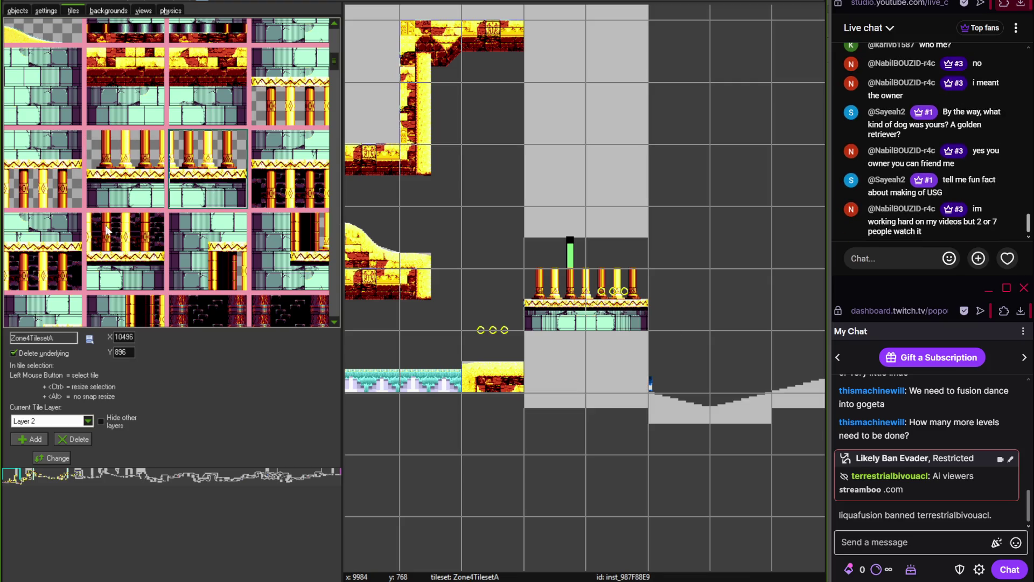
pyautogui.click(43, 167)
pyautogui.click(614, 237)
pyautogui.click(291, 86)
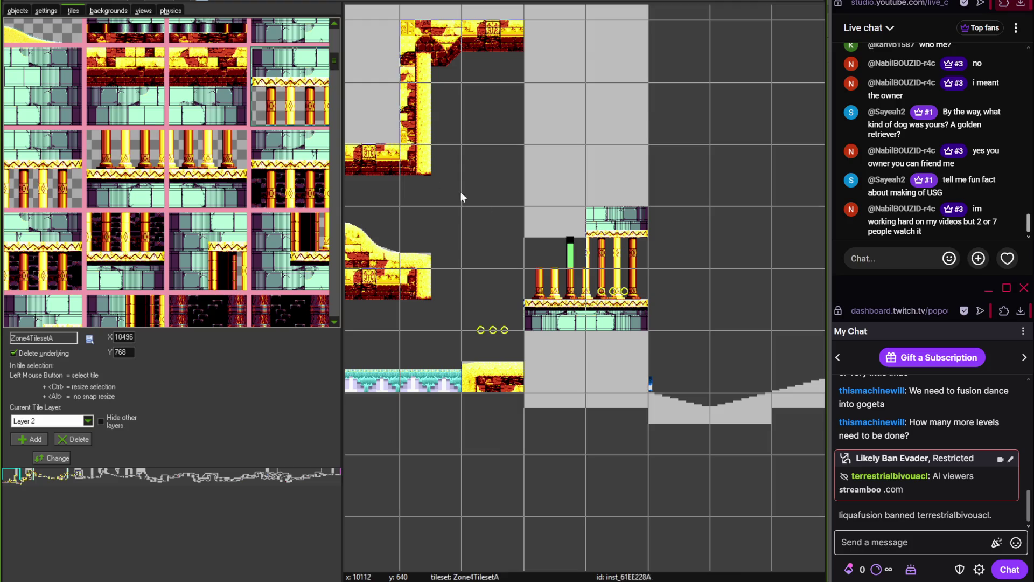
pyautogui.click(532, 231)
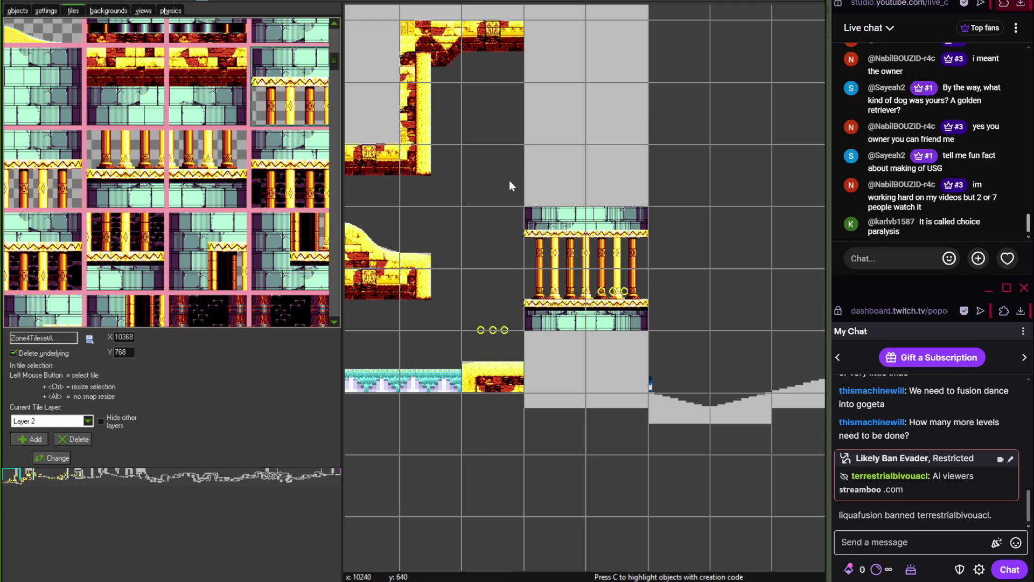
# Paint teal stone-brick tiles in two columns above the pillars and over the block beneath them
pyautogui.scroll(2, 546, 160)
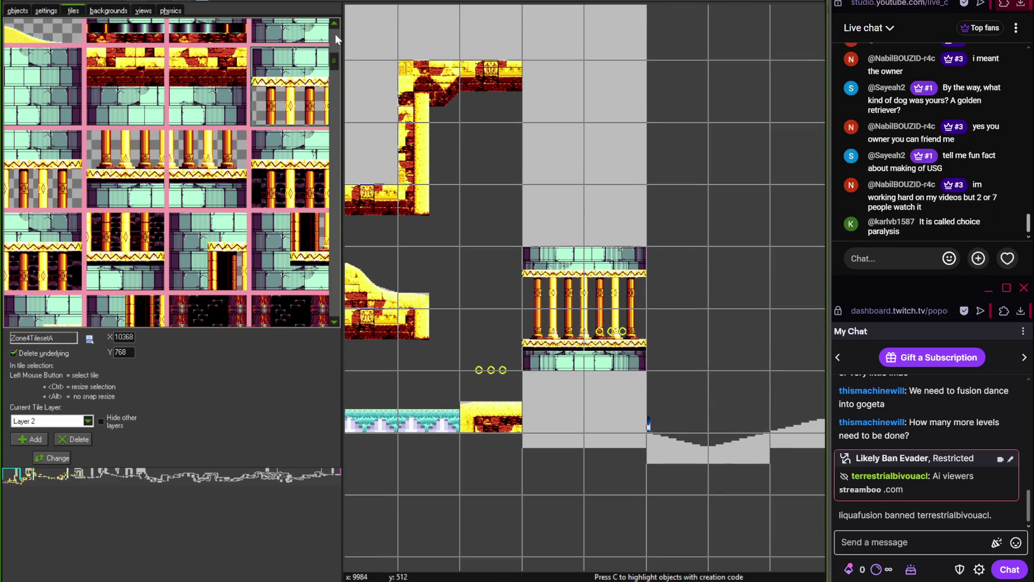
pyautogui.scroll(3, 332, 26)
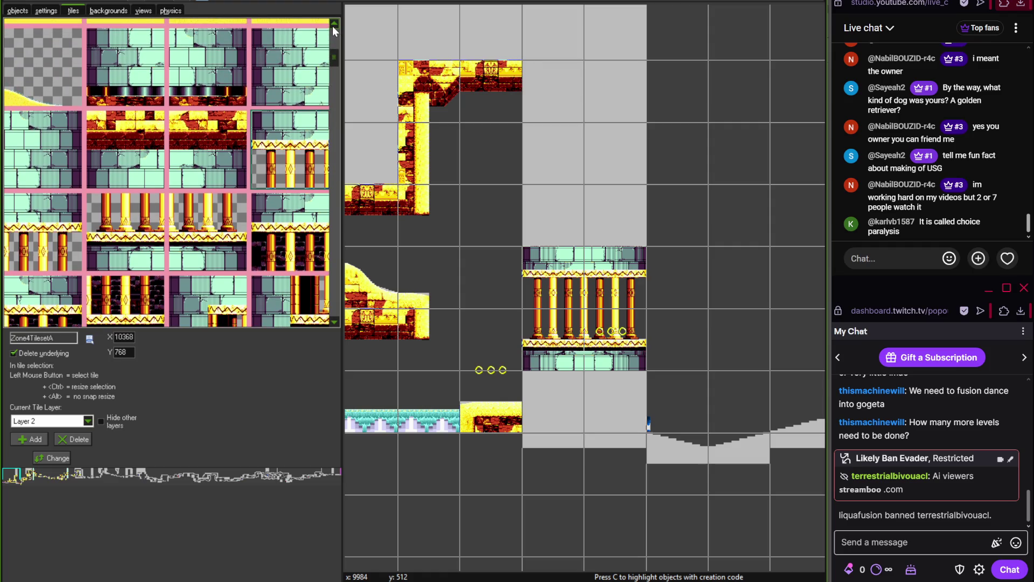
pyautogui.click(294, 110)
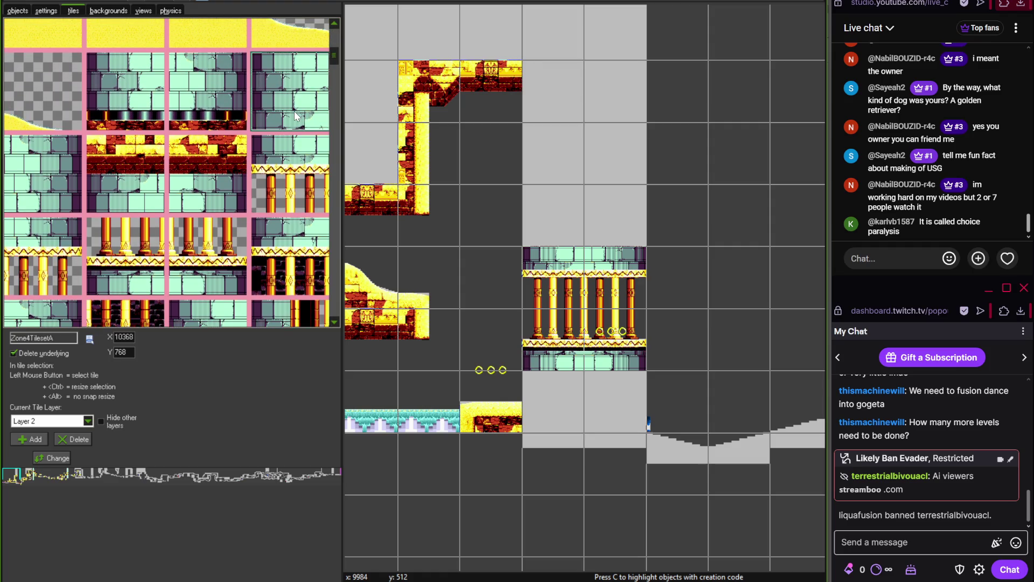
pyautogui.scroll(4, 498, 181)
pyautogui.moveTo(532, 285); pyautogui.dragTo(535, 176)
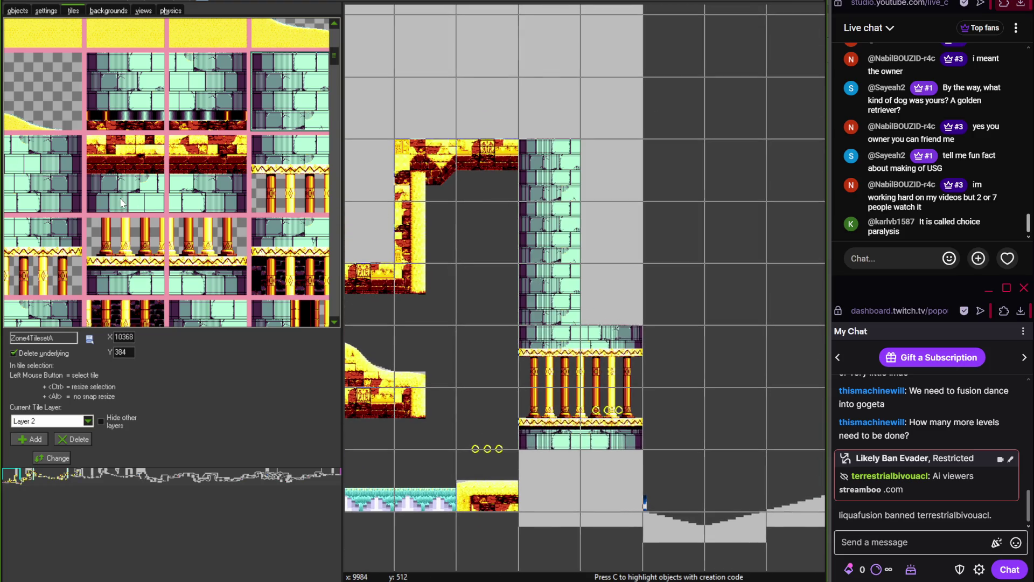
pyautogui.click(609, 167)
pyautogui.scroll(-3, 429, 301)
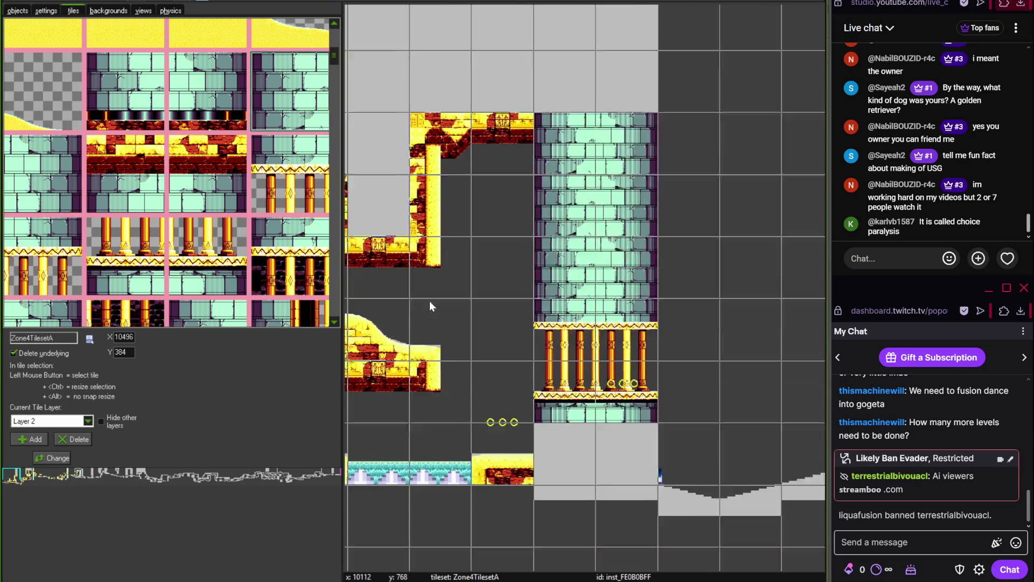
pyautogui.moveTo(539, 390); pyautogui.dragTo(522, 395)
pyautogui.moveTo(614, 379)
pyautogui.mouseDown()
pyautogui.moveTo(629, 417)
pyautogui.moveTo(487, 377)
pyautogui.mouseUp()
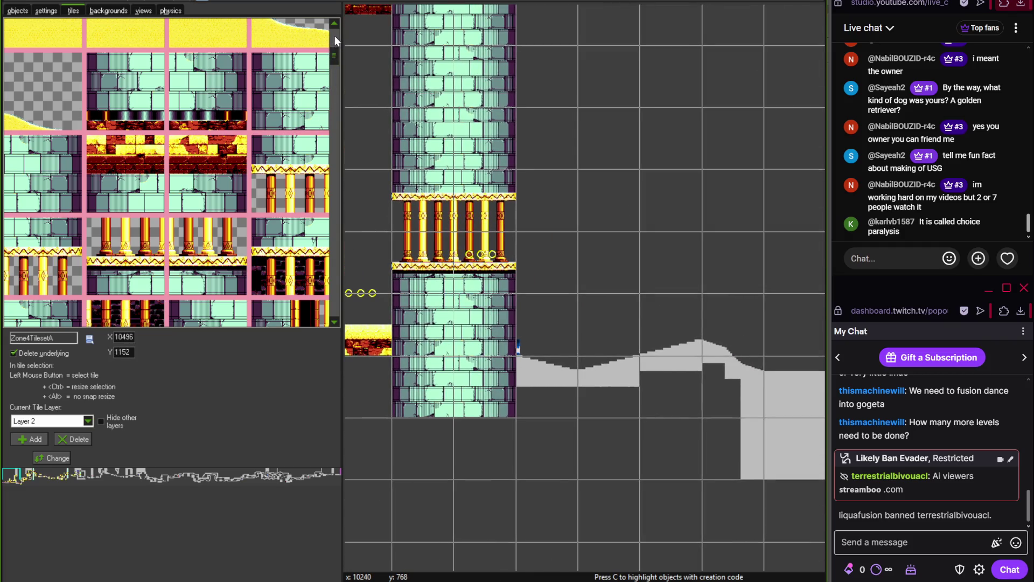
pyautogui.moveTo(334, 34); pyautogui.dragTo(333, 307)
pyautogui.moveTo(332, 21); pyautogui.dragTo(335, 25)
# Place two yellow sand-and-brick tiles in the cells right of the tower
pyautogui.click(289, 84)
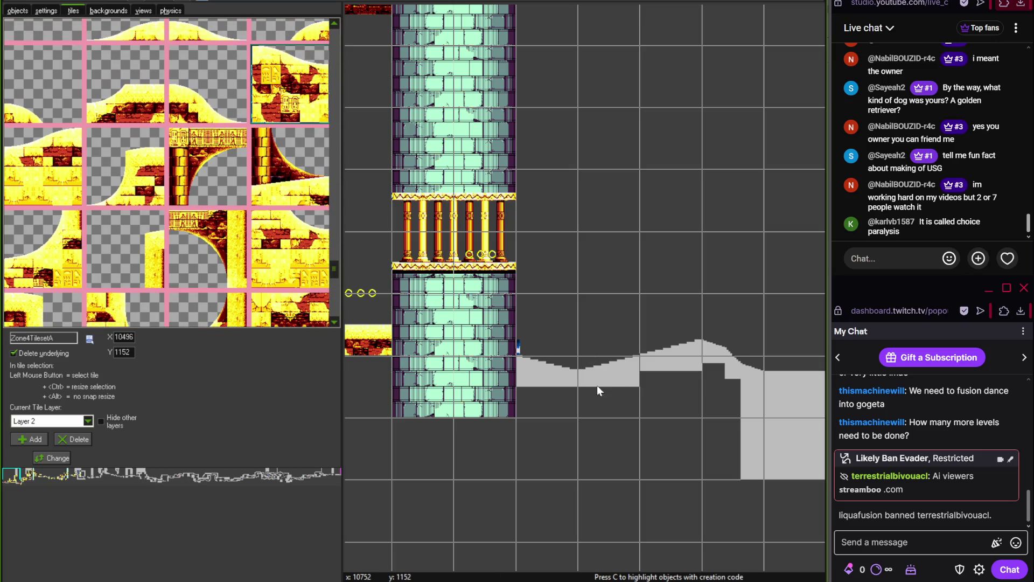
pyautogui.click(539, 358)
pyautogui.click(63, 129)
pyautogui.click(637, 389)
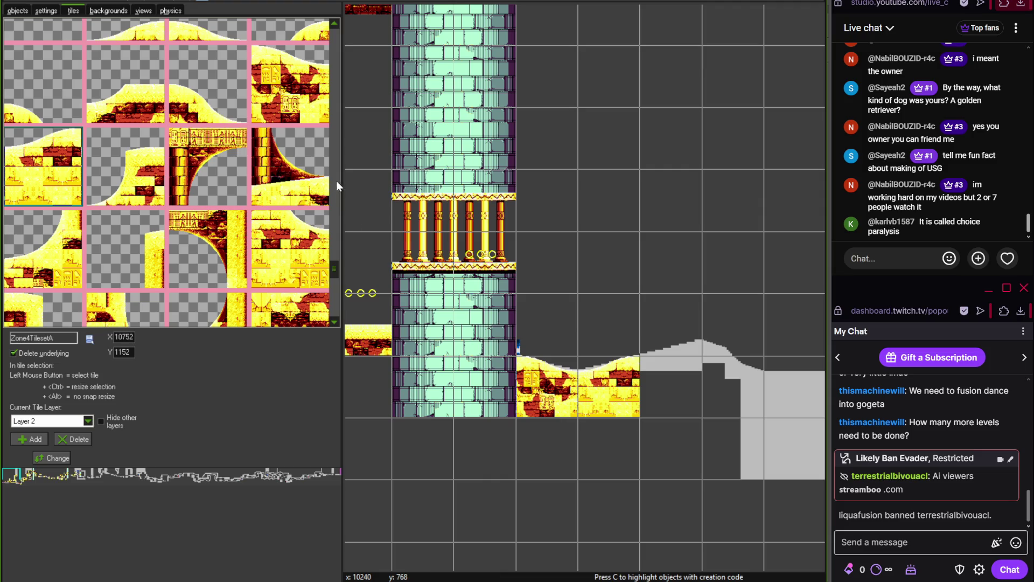
# Cap the grey slope with a sandy hilltop tile, then switch to the Photoshop reference art
pyautogui.click(148, 35)
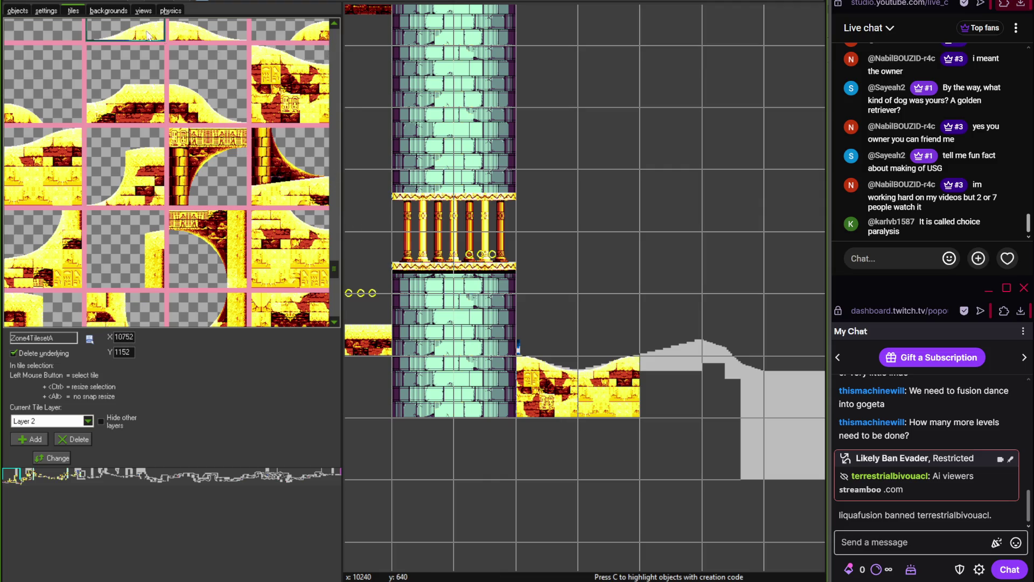
pyautogui.click(660, 337)
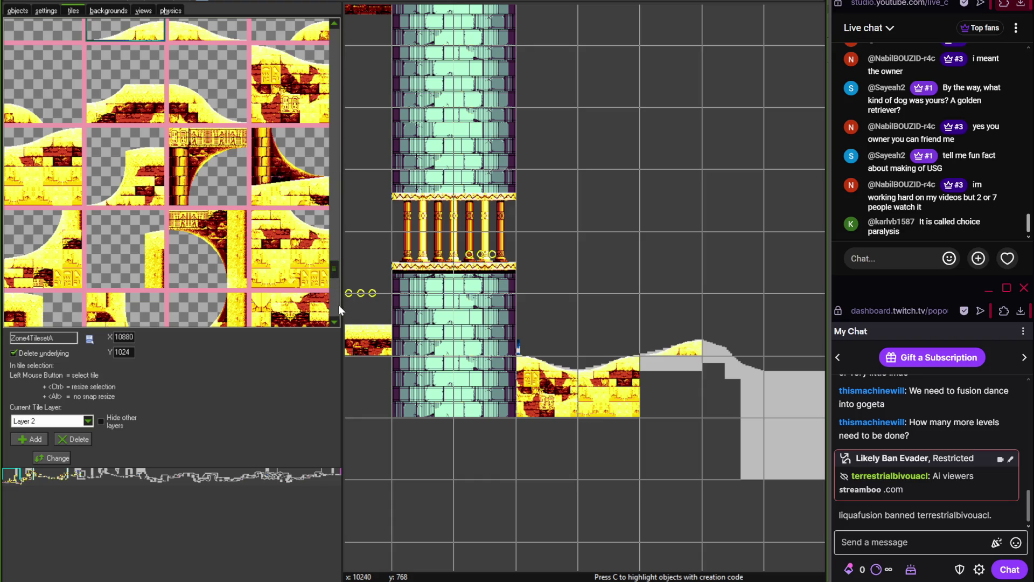
pyautogui.scroll(-2, 336, 322)
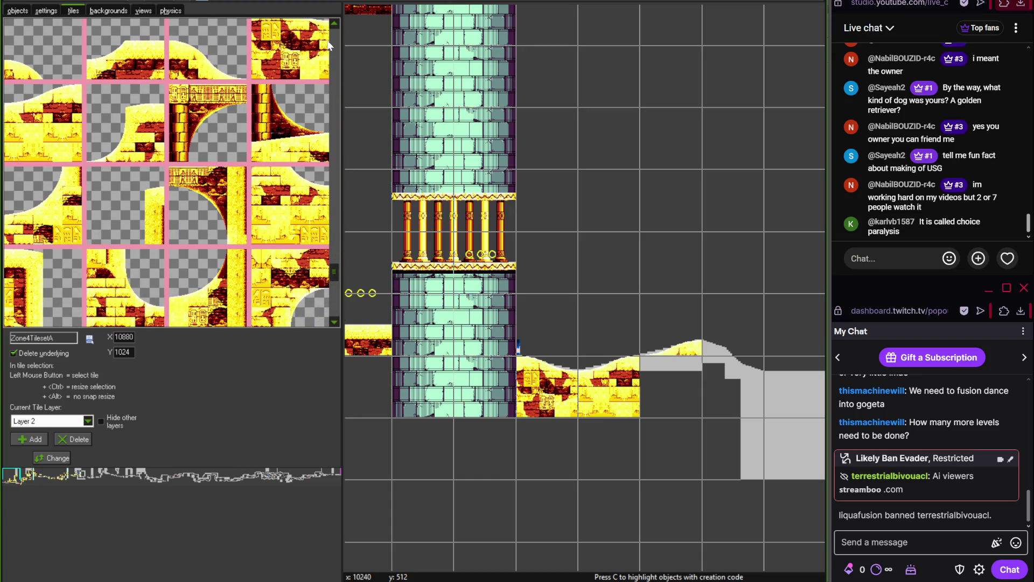
pyautogui.scroll(15, 331, 26)
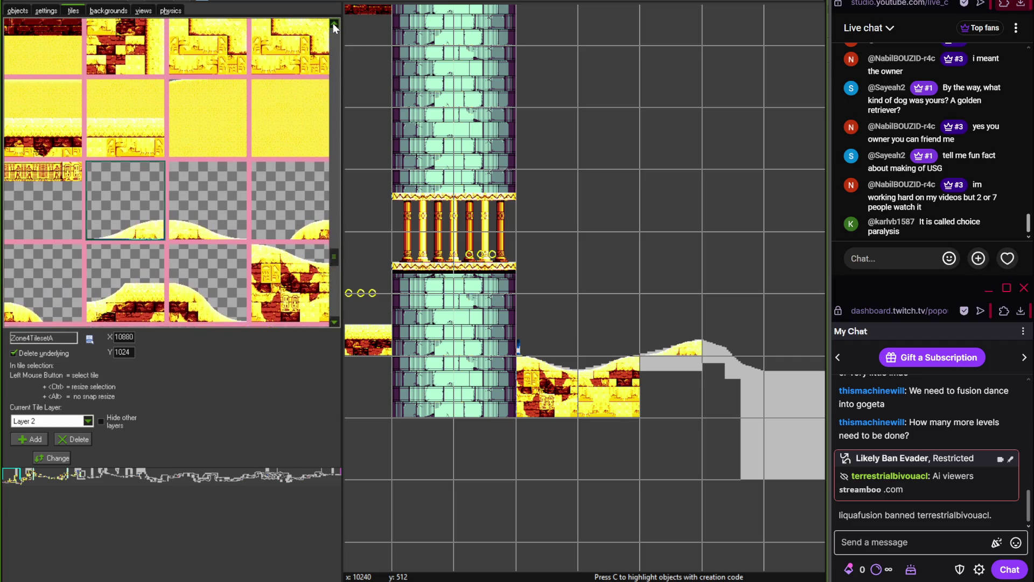
pyautogui.scroll(10, 333, 24)
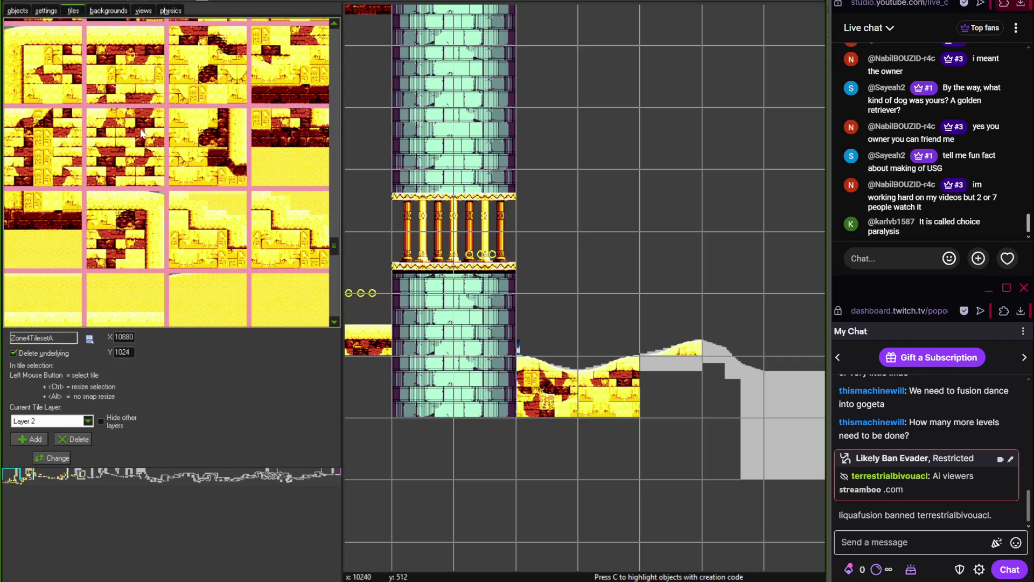
pyautogui.hotkey('alt', 'Tab')
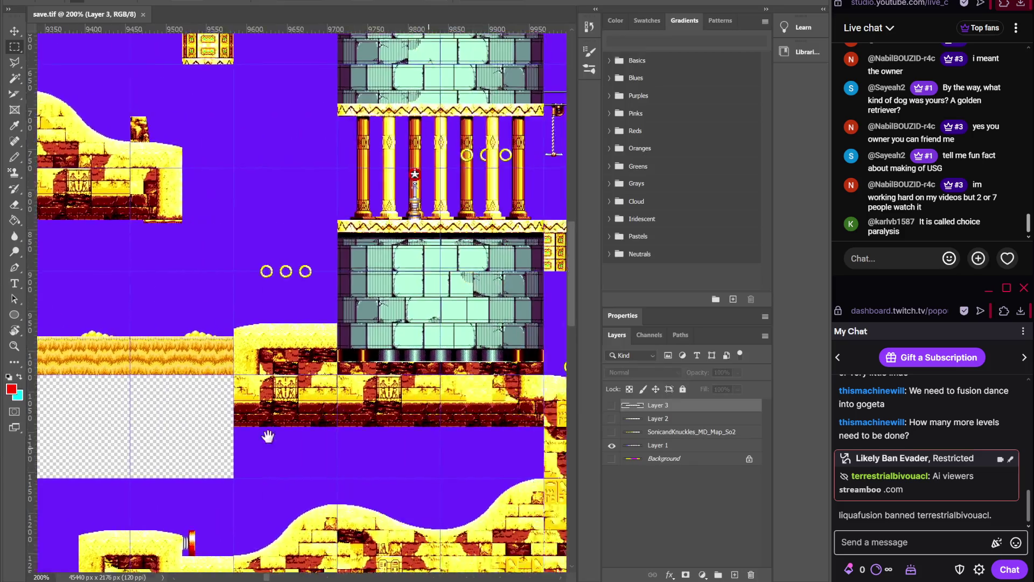
# Pan save.tif to the desert hills right of the tower, then go back to GameMaker
pyautogui.hscroll(10, 268, 436)
pyautogui.moveTo(267, 435); pyautogui.dragTo(362, 389)
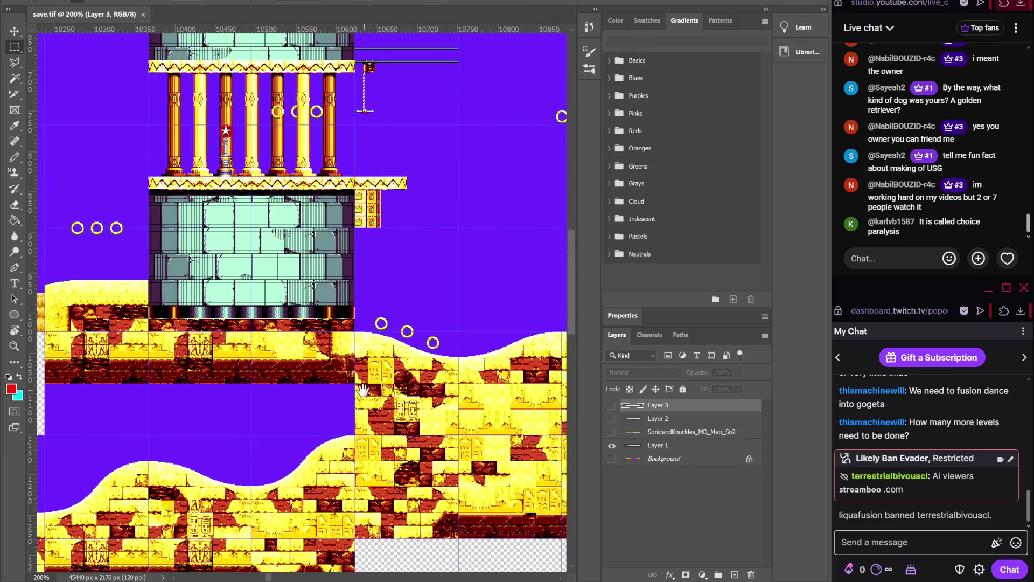
pyautogui.moveTo(455, 386)
pyautogui.mouseDown()
pyautogui.moveTo(281, 364)
pyautogui.moveTo(191, 374)
pyautogui.mouseUp()
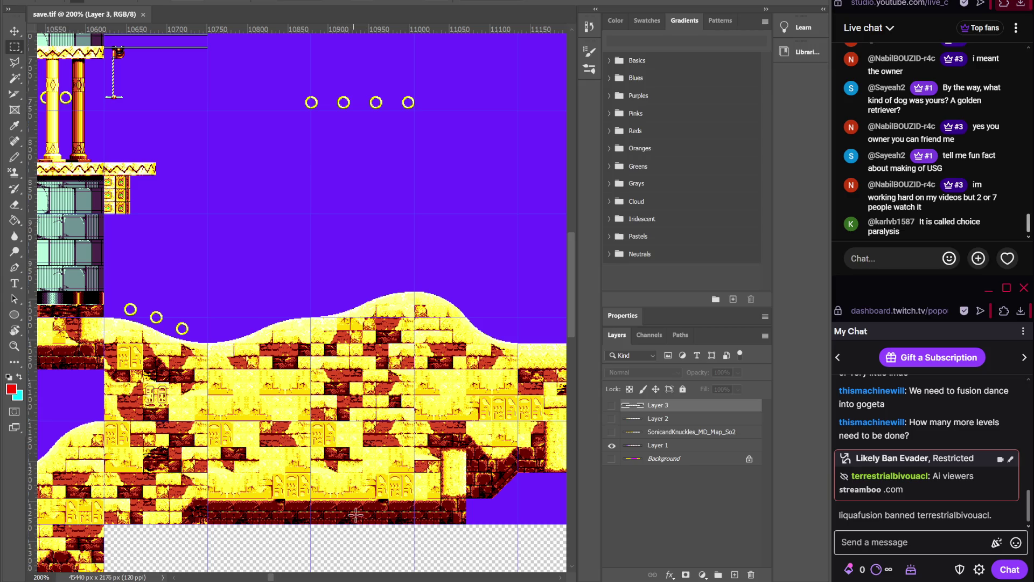
pyautogui.click(395, 571)
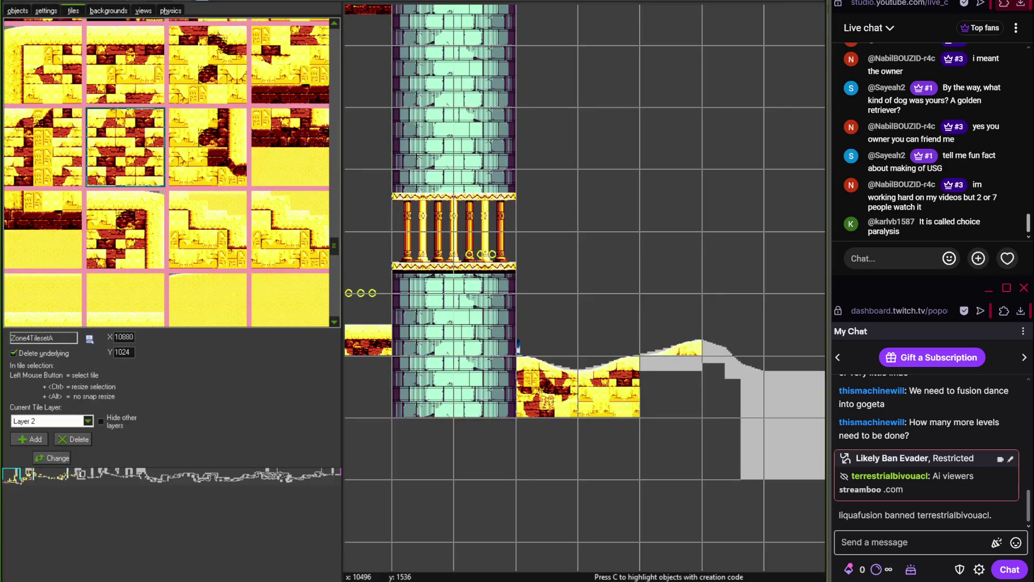
# Fill the empty cell with a sand tile and check it against the Photoshop reference
pyautogui.click(670, 421)
pyautogui.hscroll(2, 526, 400)
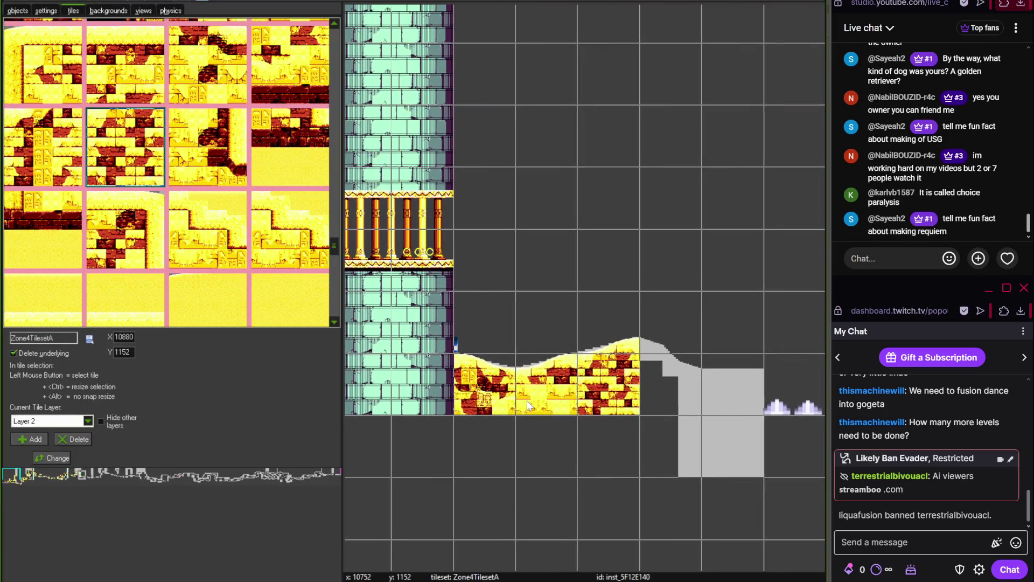
pyautogui.scroll(2, 433, 387)
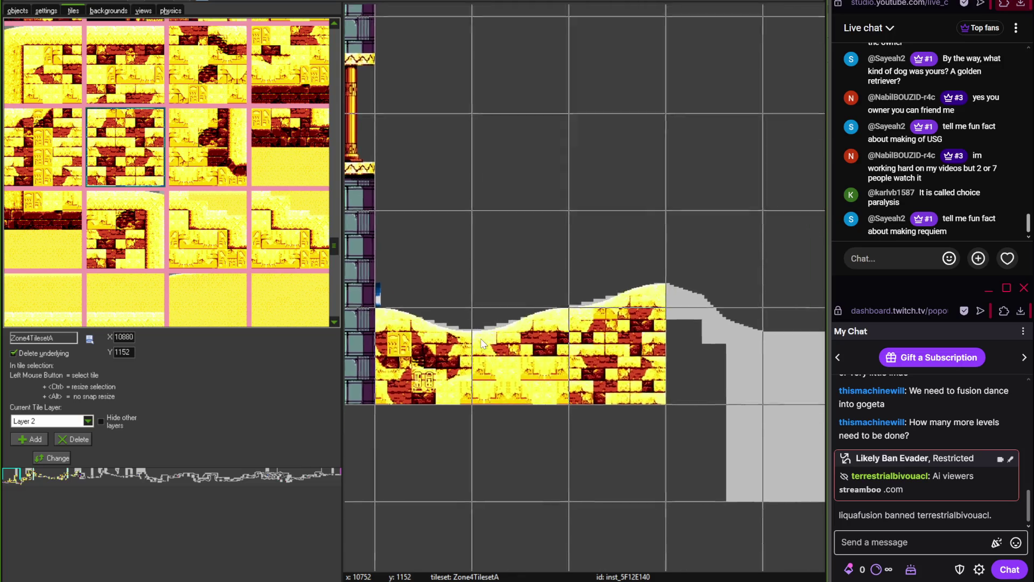
pyautogui.hotkey('alt', 'Tab')
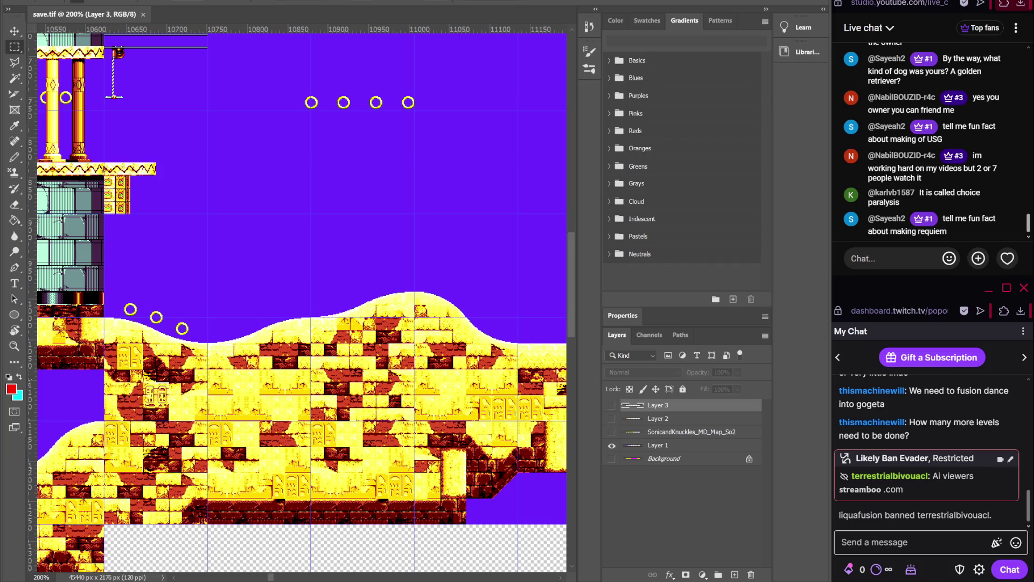
pyautogui.click(425, 571)
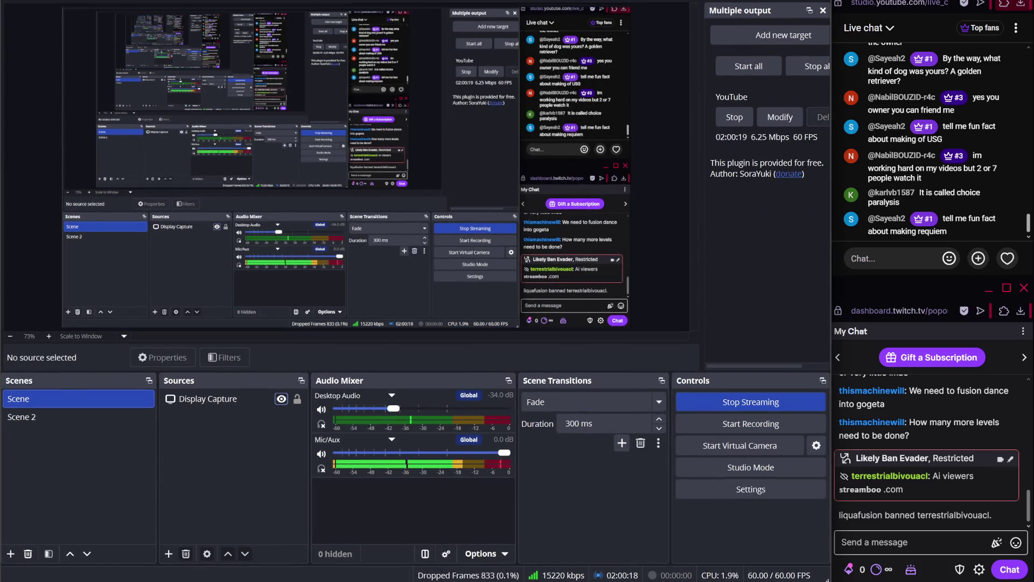
pyautogui.hotkey('alt', 'Tab')
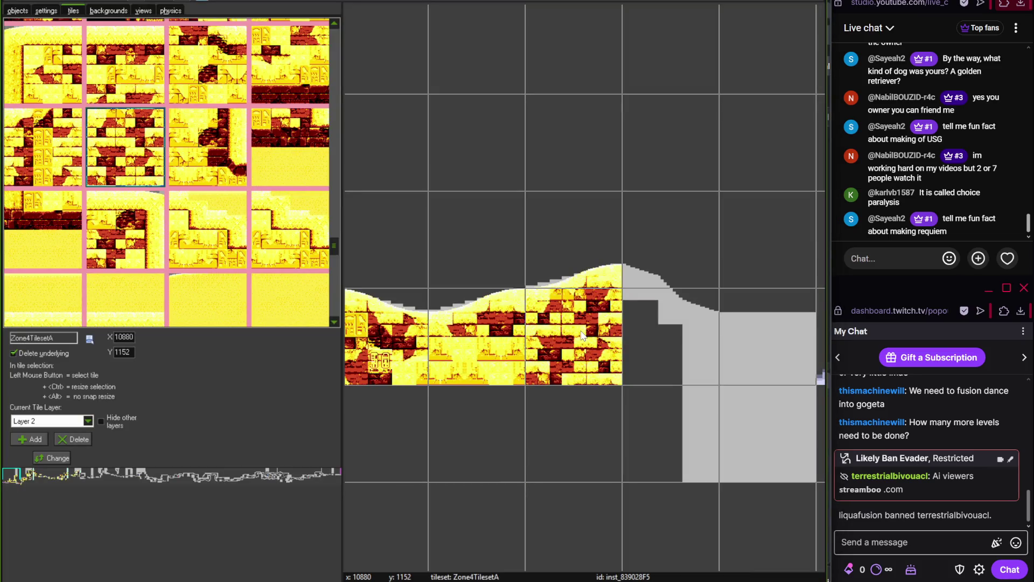
# Add a hieroglyph-carved sand tile right of the existing tiles, comparing with the reference art
pyautogui.click(35, 152)
pyautogui.click(695, 351)
pyautogui.scroll(2, 695, 350)
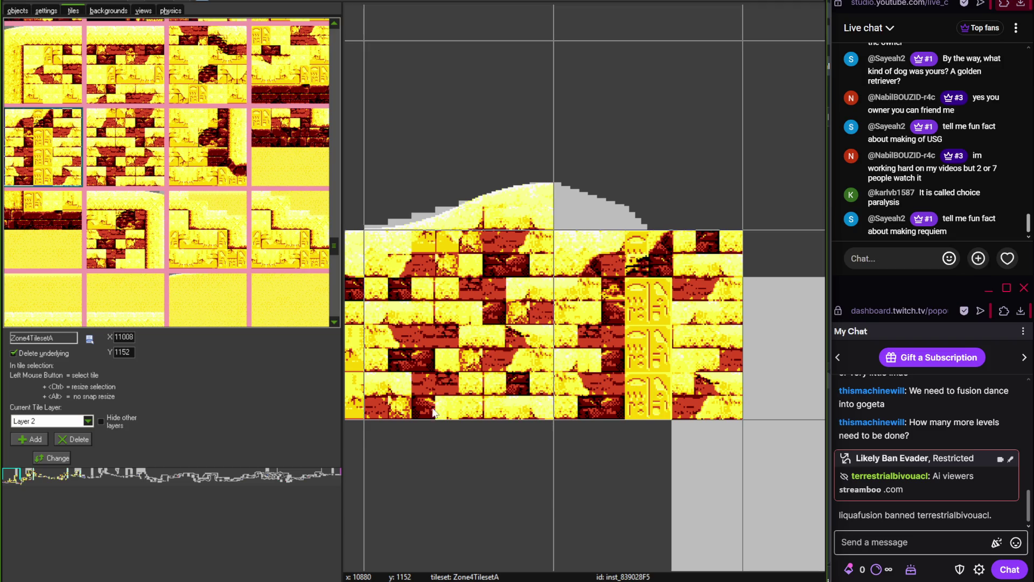
pyautogui.hotkey('alt', 'Tab')
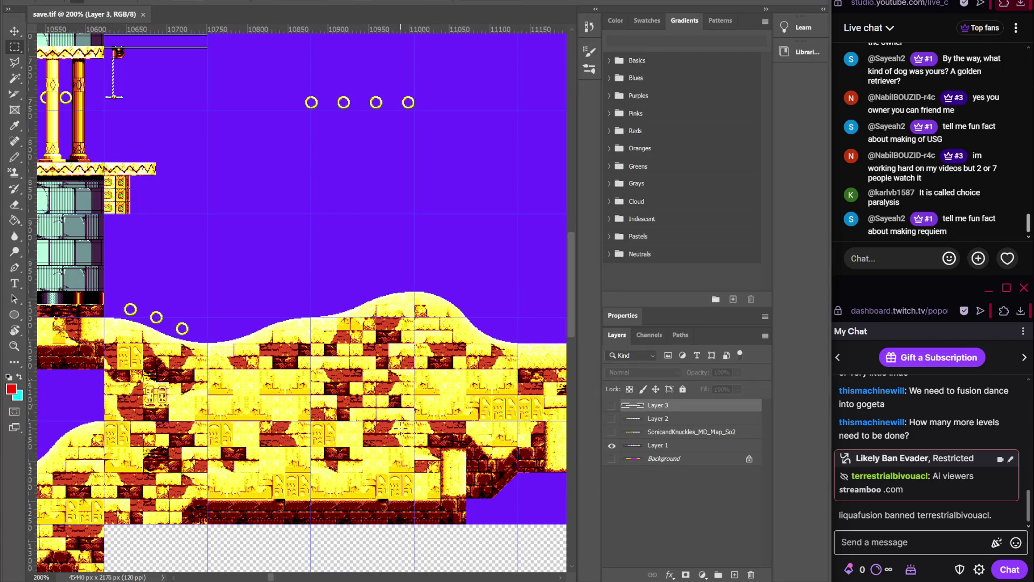
pyautogui.hotkey('alt', 'Tab')
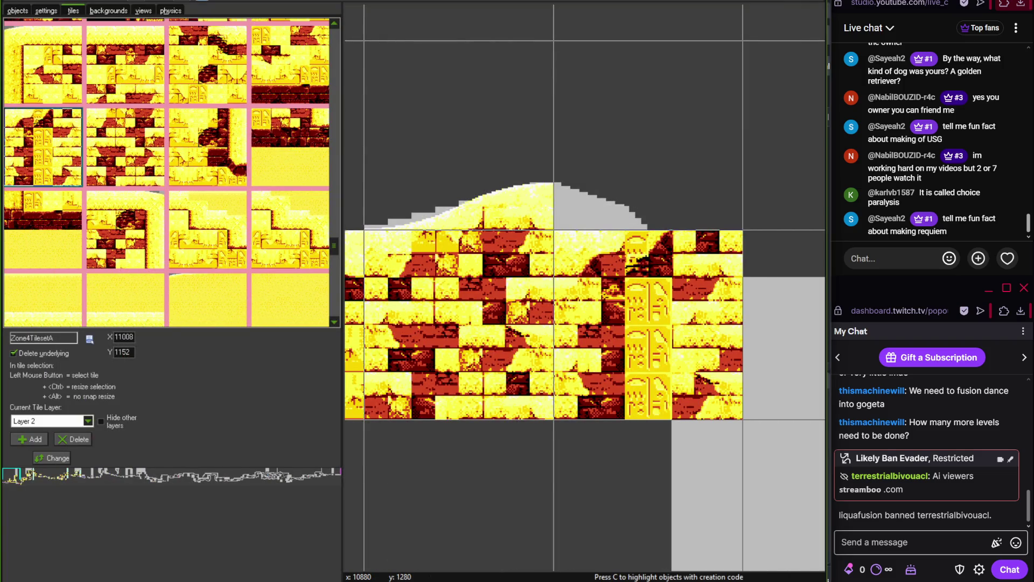
pyautogui.hotkey('alt', 'Tab')
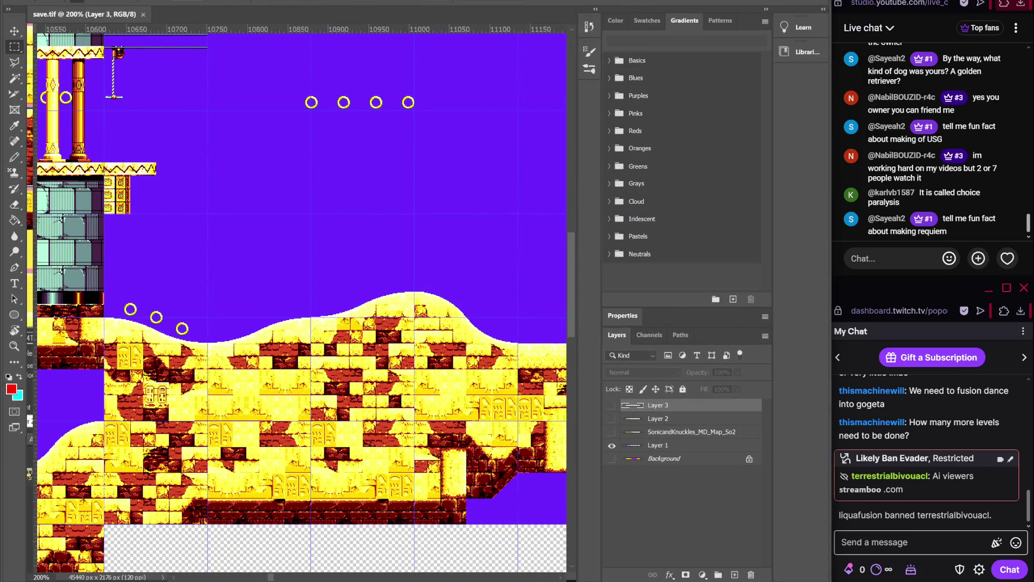
pyautogui.hotkey('alt', 'Tab')
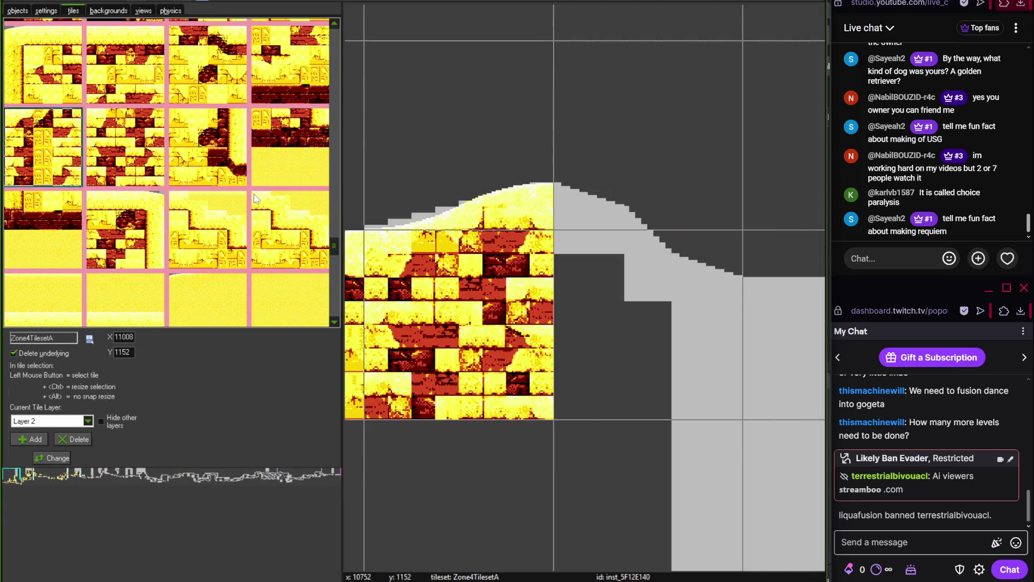
# Cap the sand block with a sandy hilltop tile
pyautogui.moveTo(332, 244); pyautogui.dragTo(331, 259)
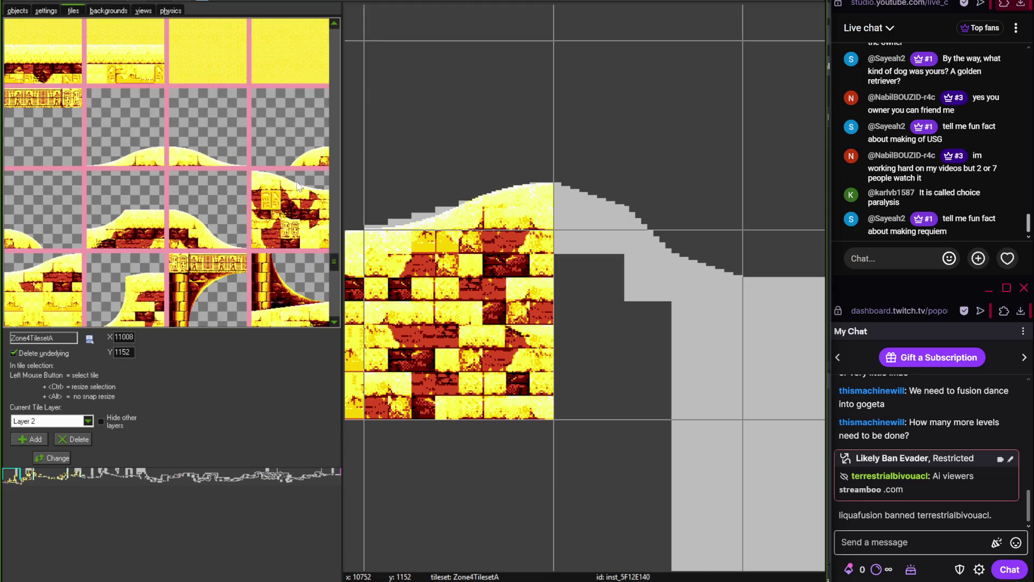
pyautogui.click(34, 211)
pyautogui.click(641, 200)
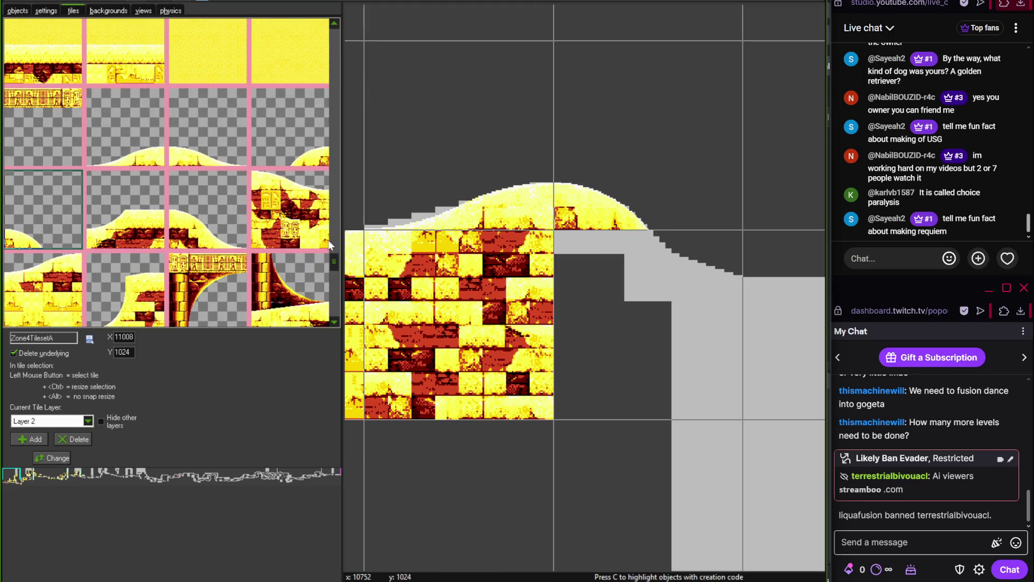
# Scroll the Zone4TilesetA palette and place a temple tile right of the brick block
pyautogui.moveTo(331, 264)
pyautogui.mouseDown()
pyautogui.moveTo(332, 299)
pyautogui.moveTo(336, 201)
pyautogui.mouseUp()
pyautogui.moveTo(332, 194)
pyautogui.mouseDown()
pyautogui.moveTo(335, 30)
pyautogui.moveTo(335, 273)
pyautogui.mouseUp()
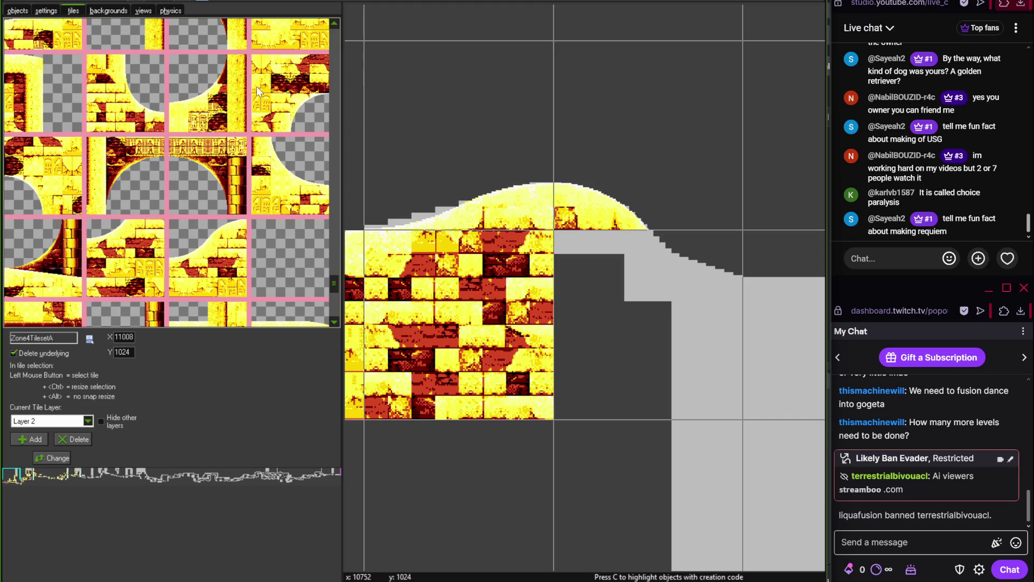
pyautogui.click(331, 25)
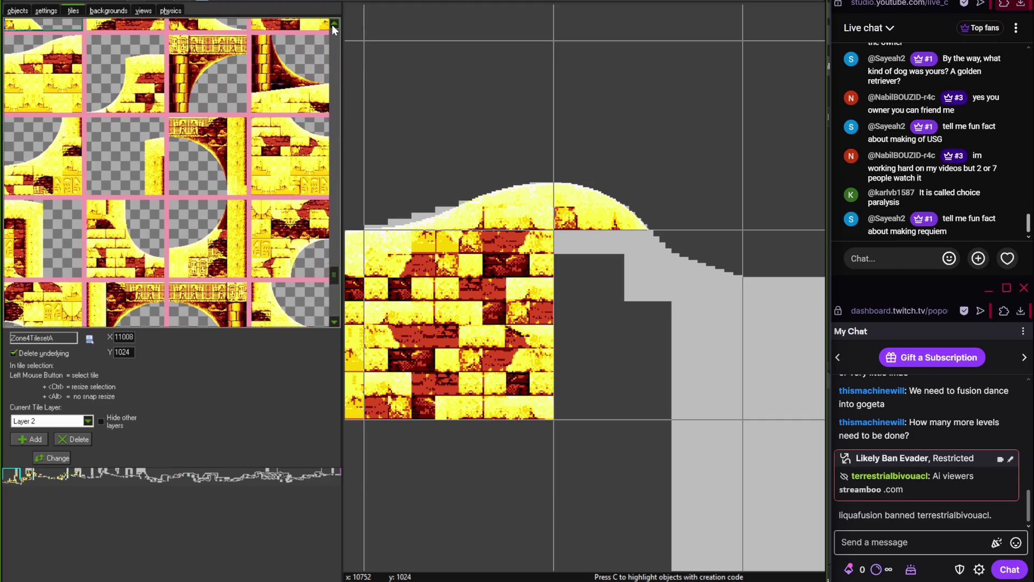
pyautogui.click(332, 24)
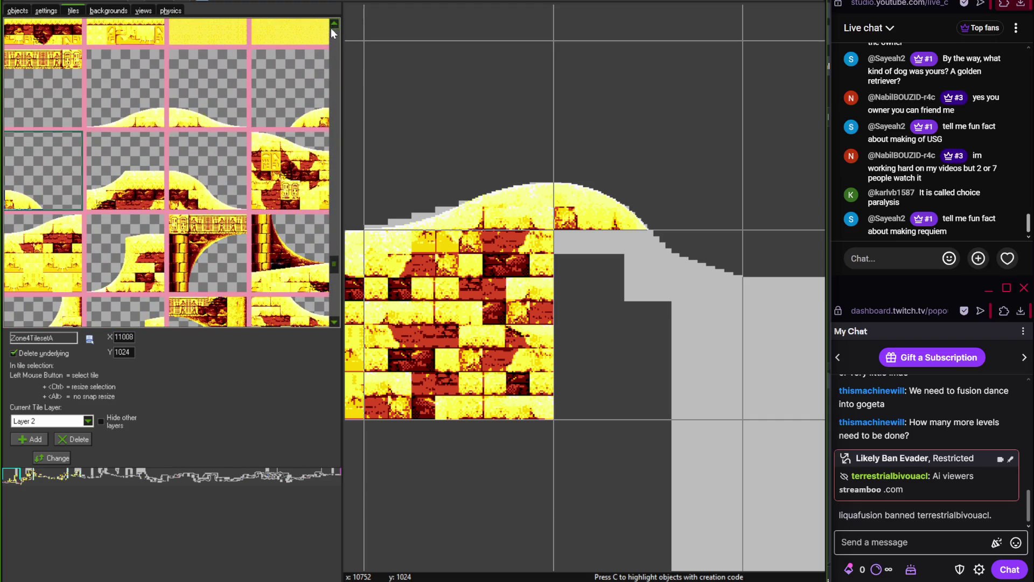
pyautogui.click(334, 323)
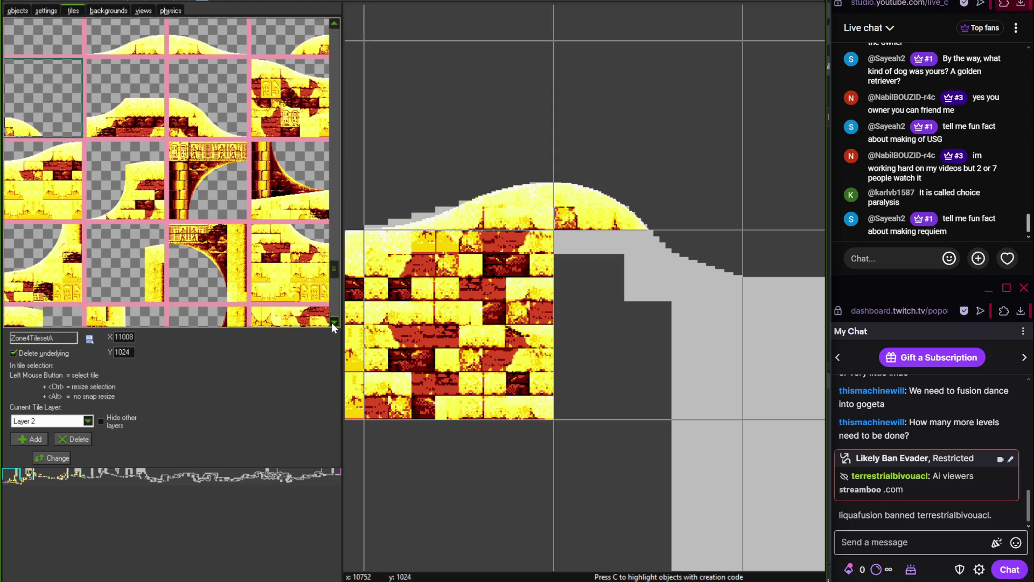
pyautogui.click(334, 322)
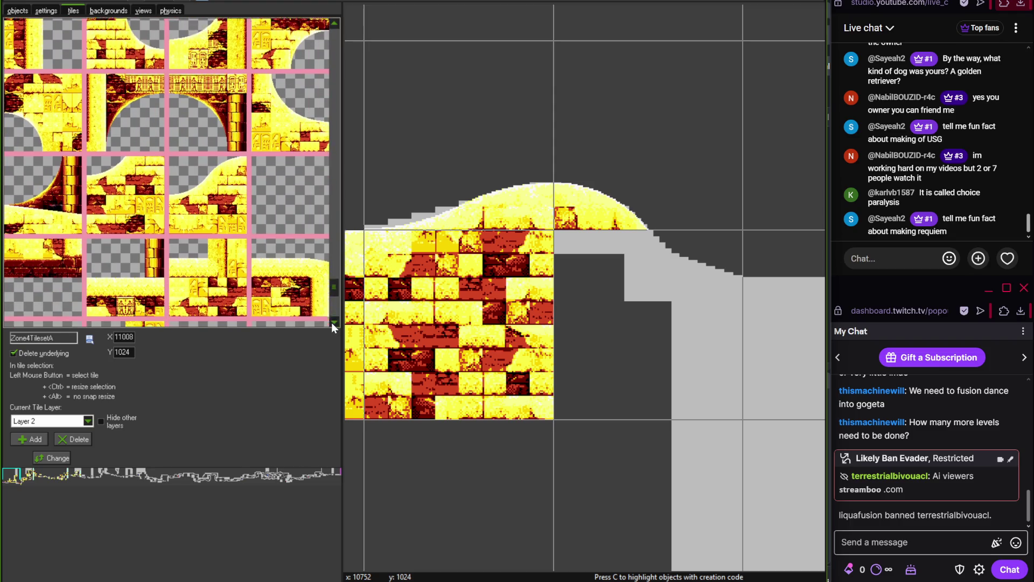
pyautogui.click(334, 322)
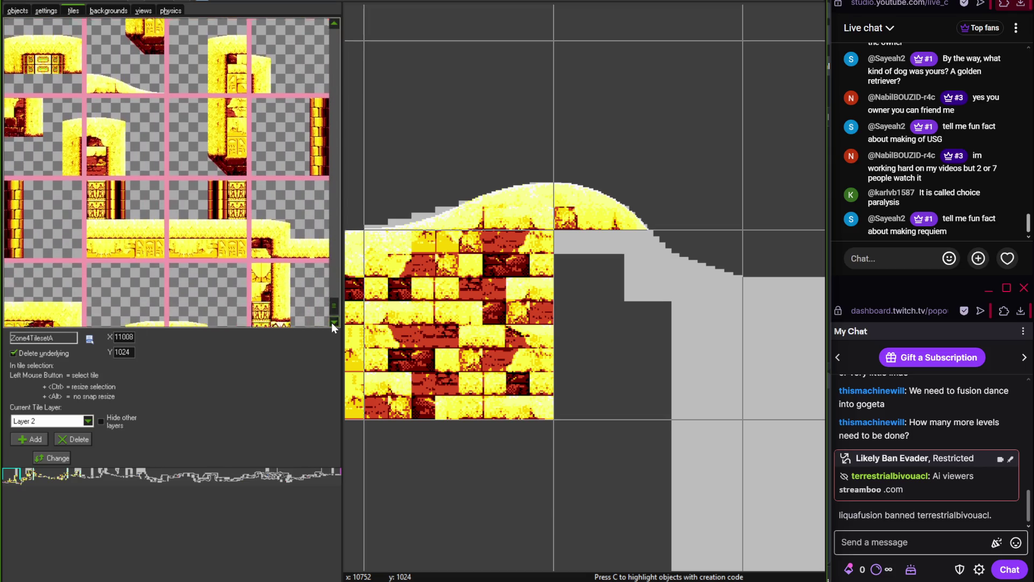
pyautogui.click(334, 25)
pyautogui.click(335, 24)
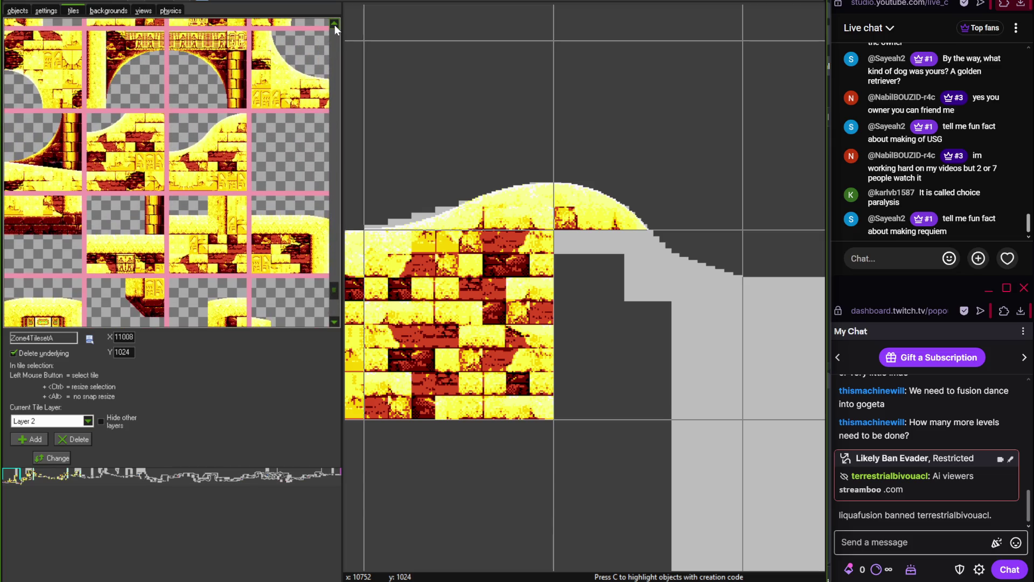
pyautogui.click(334, 25)
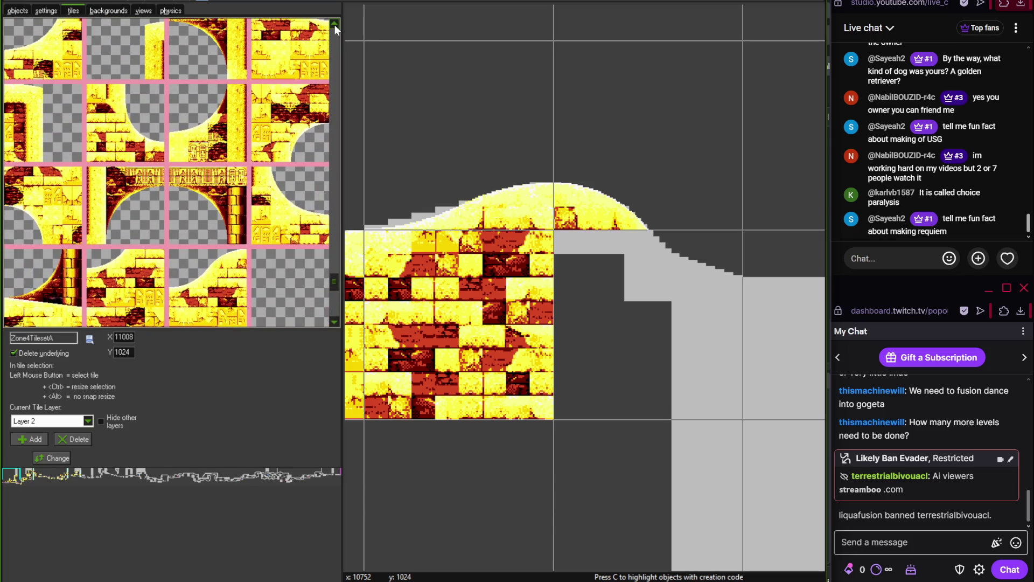
pyautogui.click(290, 162)
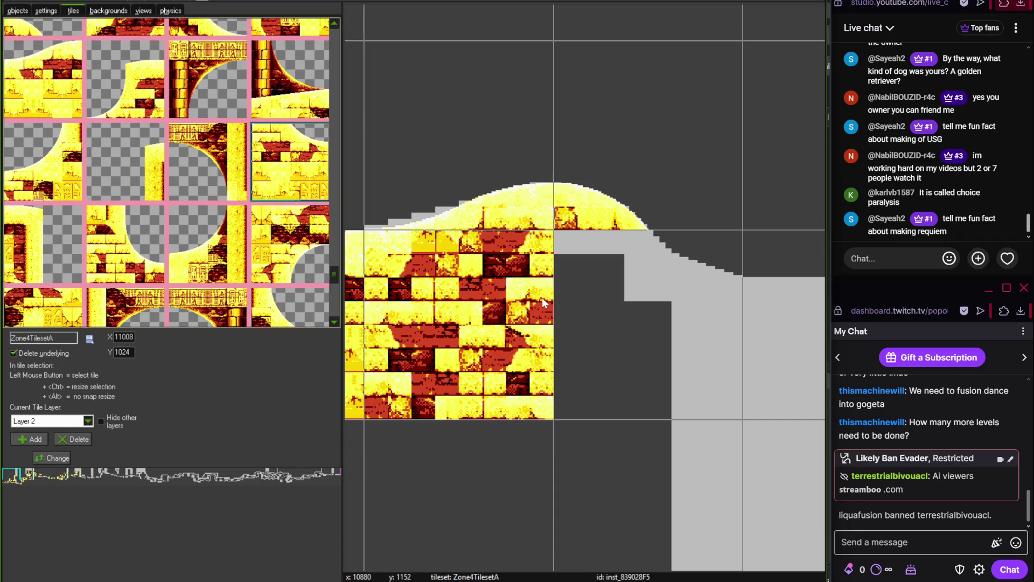
pyautogui.click(593, 304)
# Add a red-and-yellow brick tile in the next cell right of the brick block
pyautogui.scroll(-2, 447, 188)
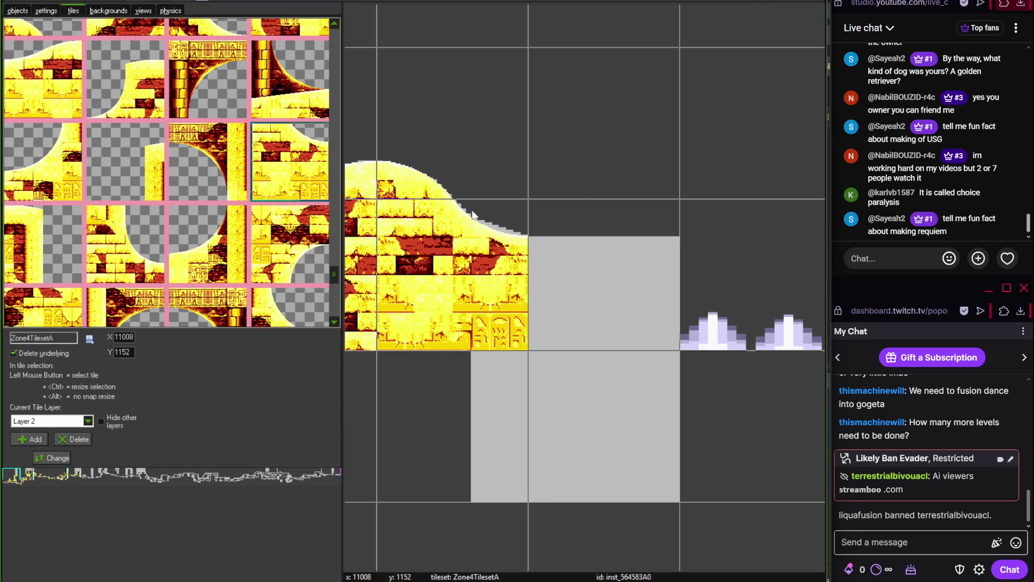
pyautogui.click(336, 321)
pyautogui.click(336, 320)
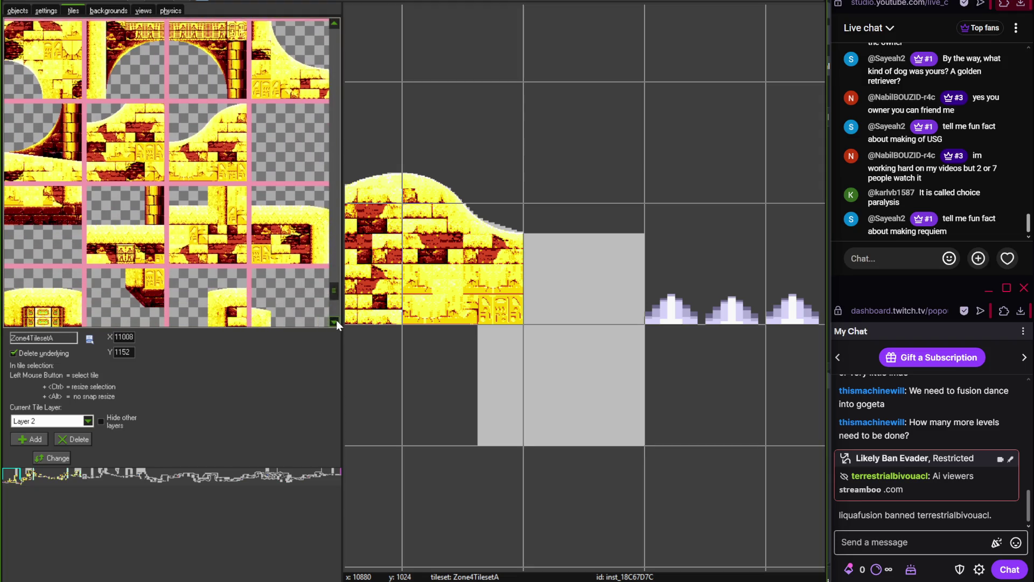
pyautogui.click(290, 210)
pyautogui.click(620, 274)
pyautogui.scroll(-1, 564, 245)
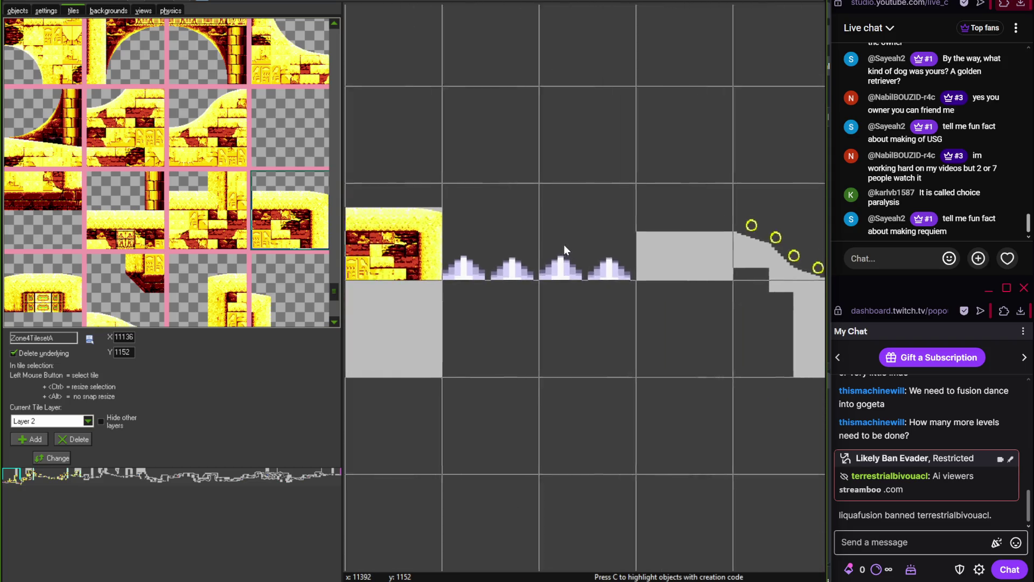
# Place a brick slab tile in the next cell
pyautogui.moveTo(334, 291)
pyautogui.mouseDown()
pyautogui.moveTo(333, 116)
pyautogui.moveTo(333, 129)
pyautogui.mouseUp()
pyautogui.click(248, 212)
pyautogui.click(686, 242)
# Lay a strip of water tiles over the spike cells and review the next grey stretch
pyautogui.click(43, 119)
pyautogui.click(506, 259)
pyautogui.click(590, 260)
pyautogui.scroll(-3, 569, 302)
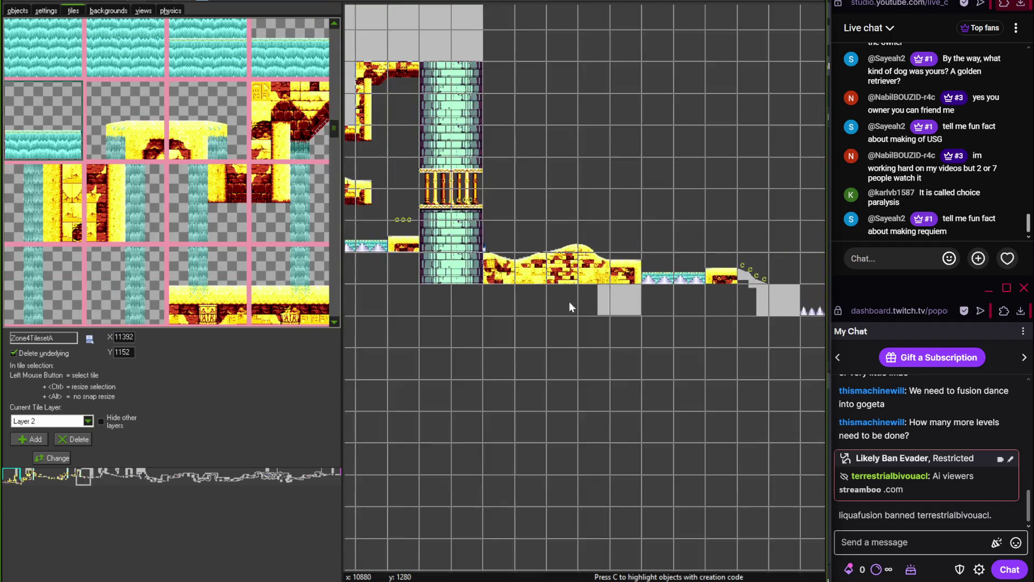
pyautogui.hscroll(-3, 591, 306)
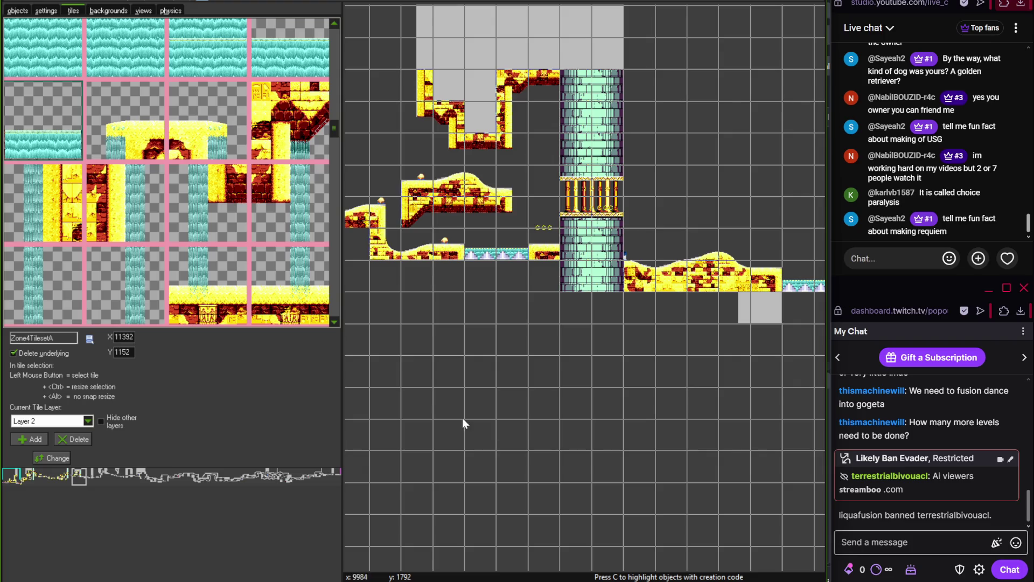
pyautogui.hscroll(-5, 539, 404)
pyautogui.hscroll(5, 654, 382)
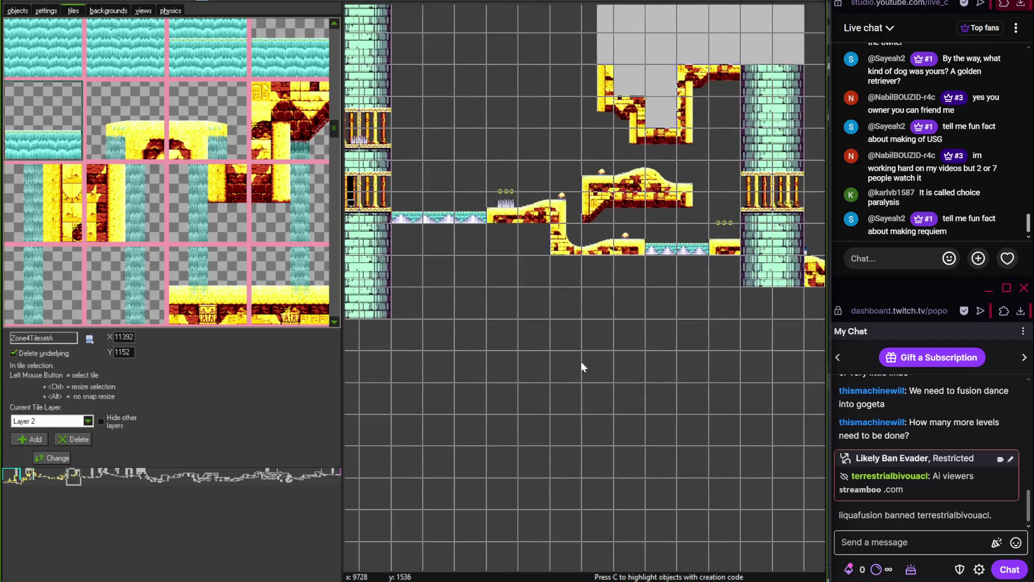
pyautogui.scroll(3, 577, 299)
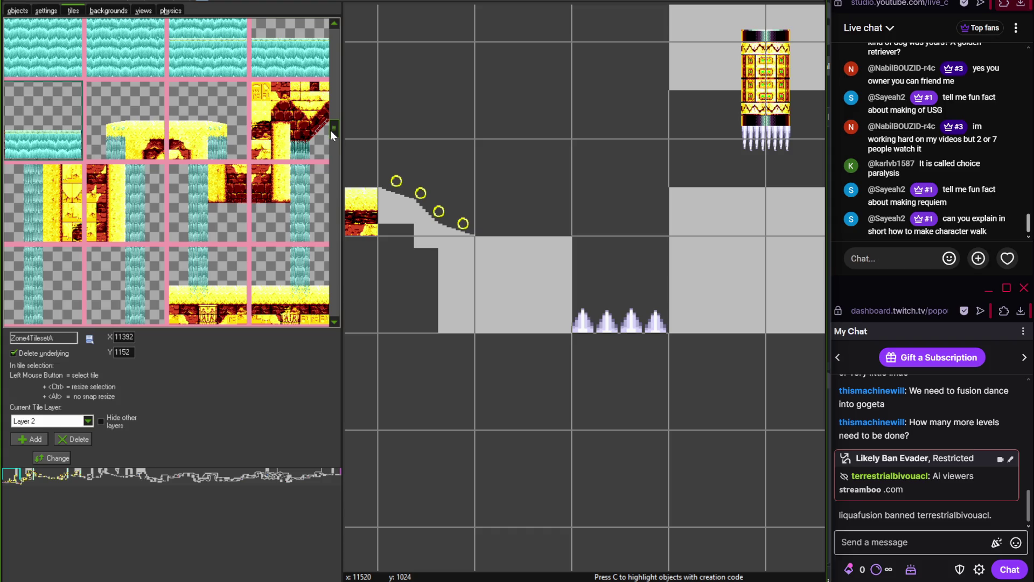
pyautogui.moveTo(329, 134); pyautogui.dragTo(333, 144)
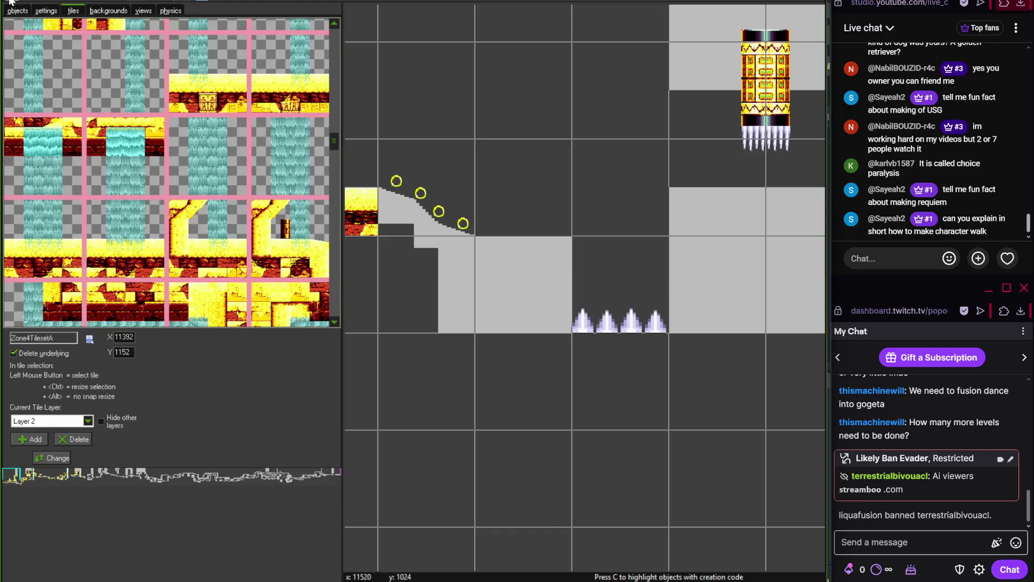
# Close the room editor and expand Objects down to the Player > Character > Parent folder
pyautogui.click(10, 2)
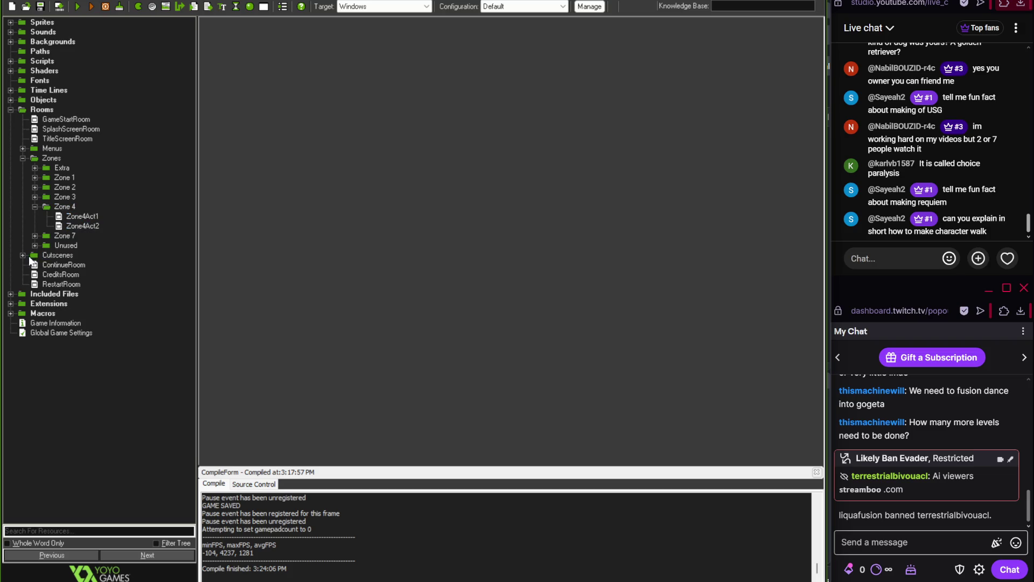
pyautogui.click(10, 101)
pyautogui.click(25, 118)
pyautogui.click(37, 138)
pyautogui.click(34, 139)
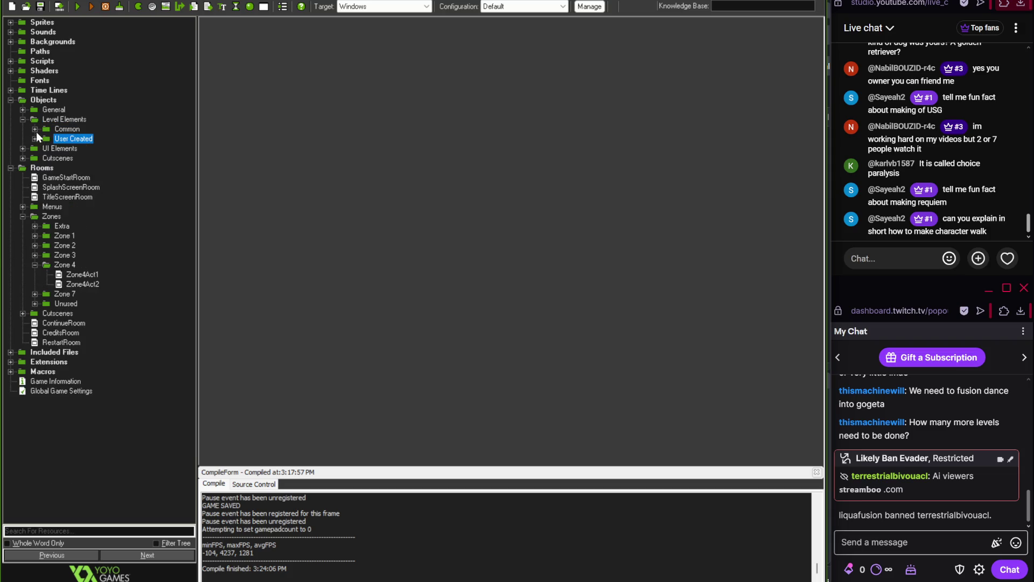
pyautogui.click(22, 119)
pyautogui.click(23, 119)
pyautogui.click(33, 131)
pyautogui.click(25, 109)
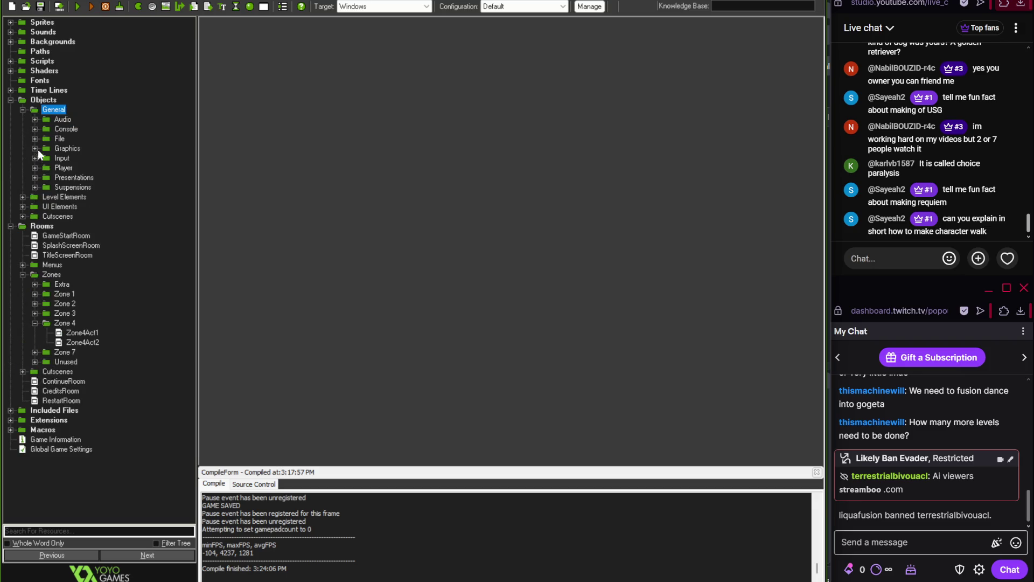
pyautogui.click(36, 167)
pyautogui.click(48, 186)
pyautogui.click(60, 206)
# Open the PlayableCharacter object and review its state machine initialization code
pyautogui.doubleClick(116, 216)
pyautogui.click(335, 23)
pyautogui.doubleClick(323, 15)
pyautogui.scroll(-4, 139, 126)
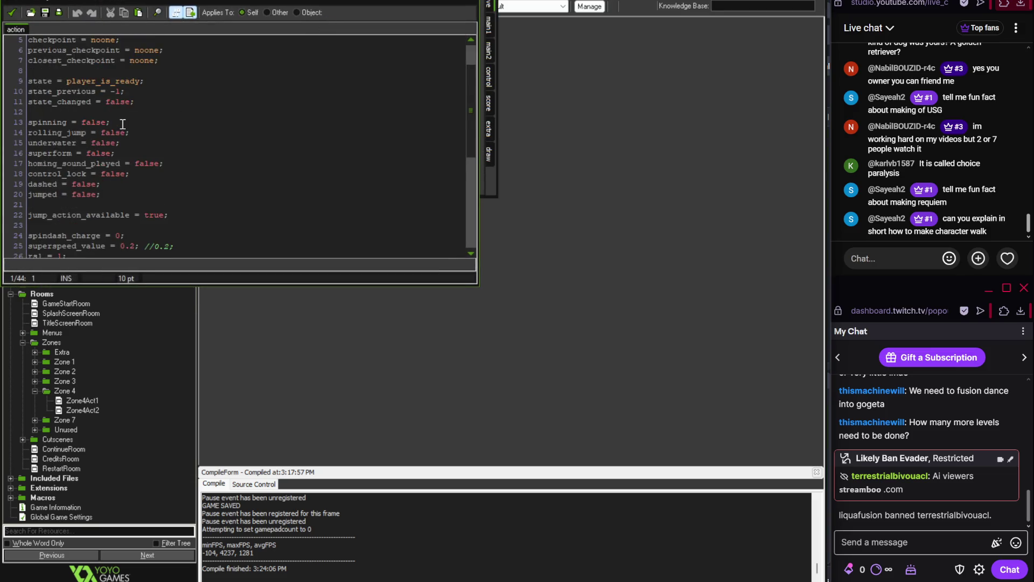
pyautogui.scroll(-4, 135, 143)
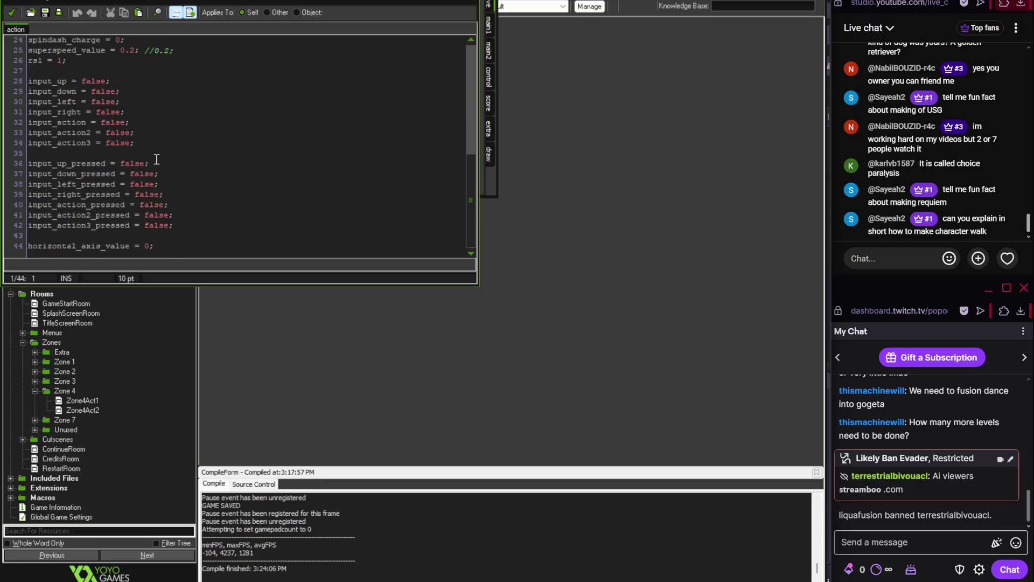
pyautogui.click(160, 252)
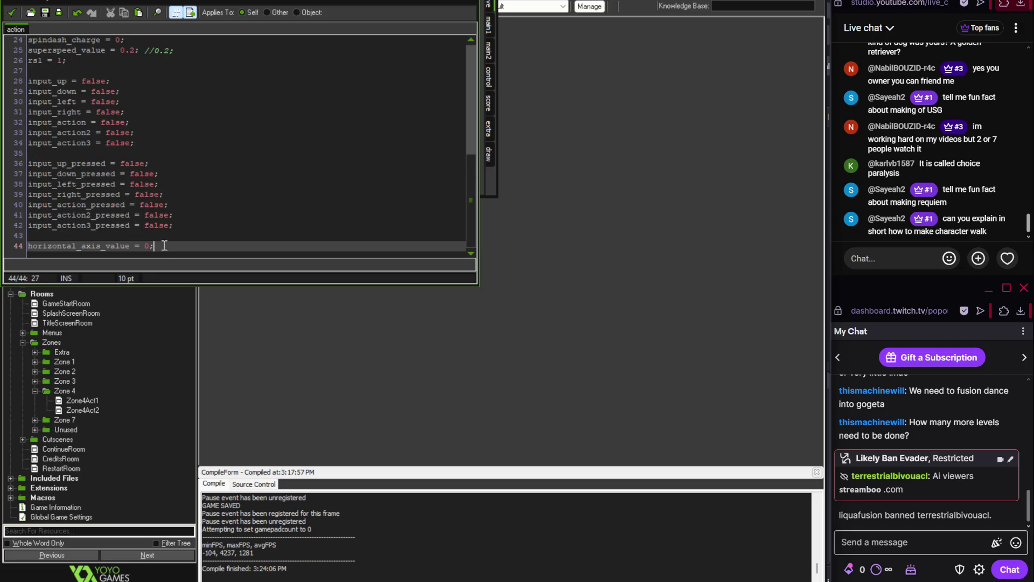
pyautogui.click(11, 12)
pyautogui.click(51, 185)
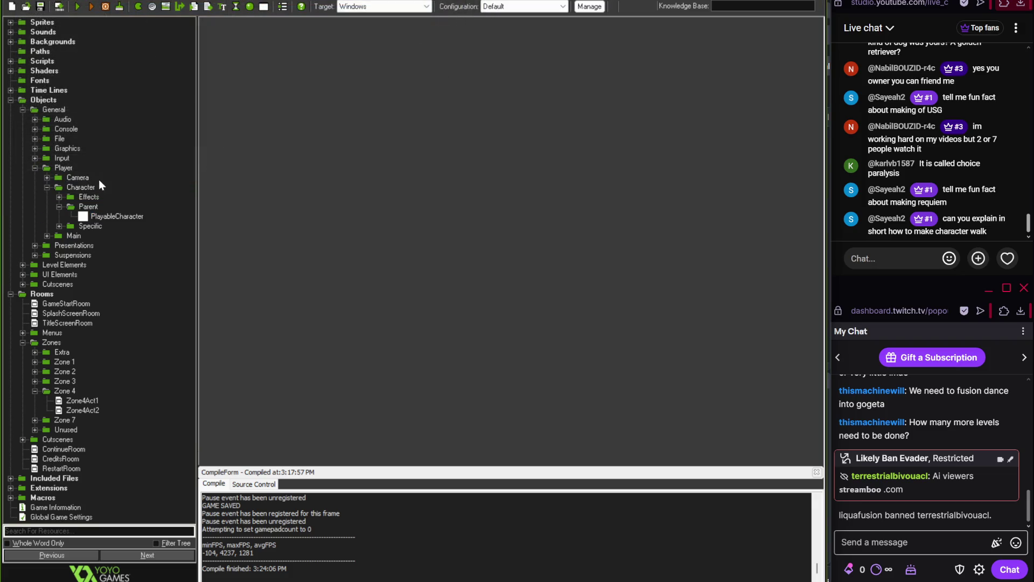
# Expand Scripts > Game Scripts > Input > Event and review the game_input_event script
pyautogui.click(10, 61)
pyautogui.click(22, 80)
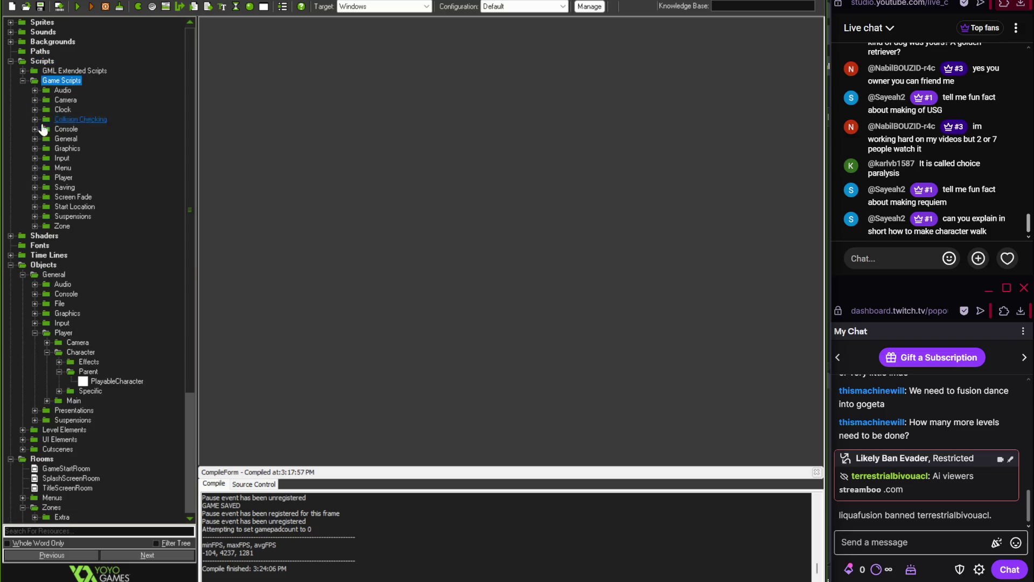
pyautogui.click(36, 160)
pyautogui.click(47, 169)
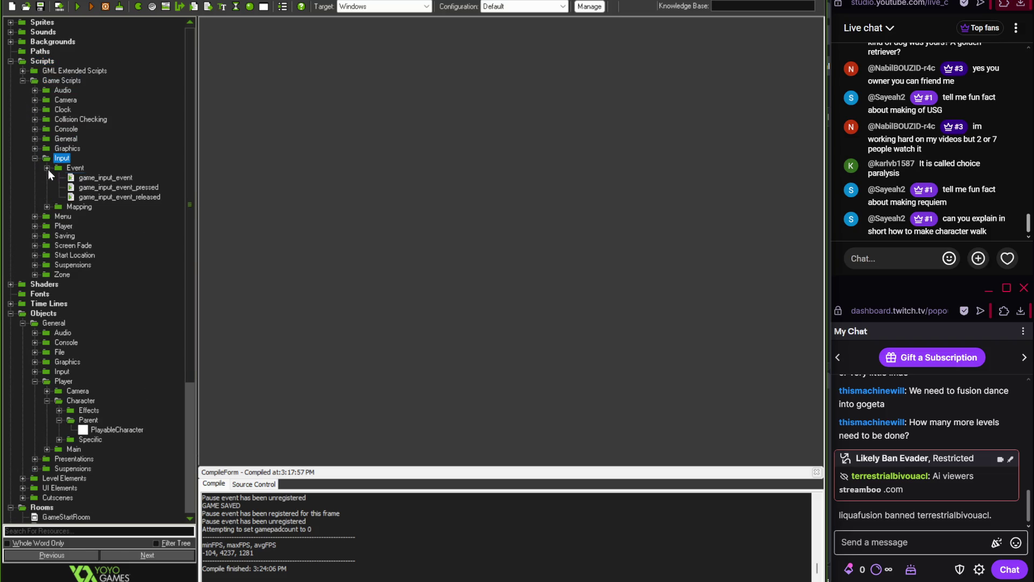
pyautogui.doubleClick(80, 177)
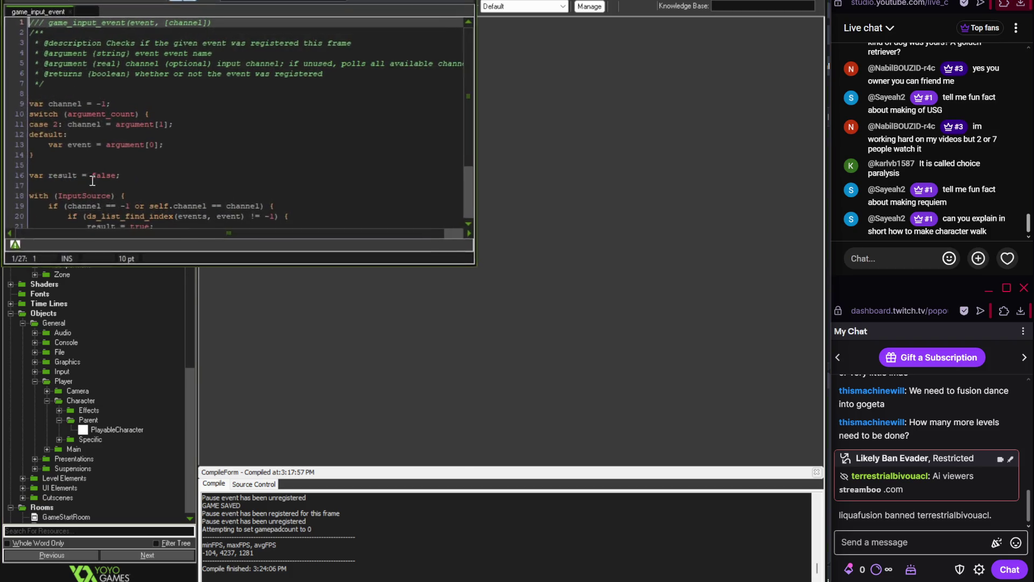
pyautogui.scroll(-3, 78, 177)
pyautogui.click(12, 5)
pyautogui.click(47, 168)
# Collapse Input and drill into Player > Character > Actions > Common > Grounded scripts
pyautogui.click(35, 158)
pyautogui.click(35, 168)
pyautogui.click(35, 168)
pyautogui.click(36, 177)
pyautogui.click(47, 197)
pyautogui.click(47, 197)
pyautogui.click(46, 187)
pyautogui.click(59, 196)
pyautogui.click(71, 216)
pyautogui.click(83, 245)
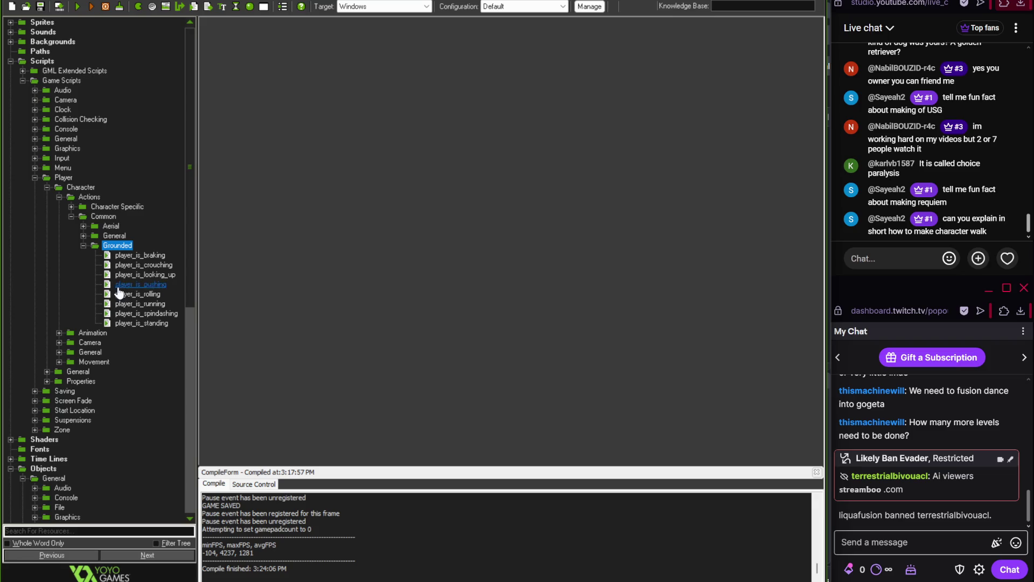
# Open the player_is_standing script
pyautogui.click(109, 1)
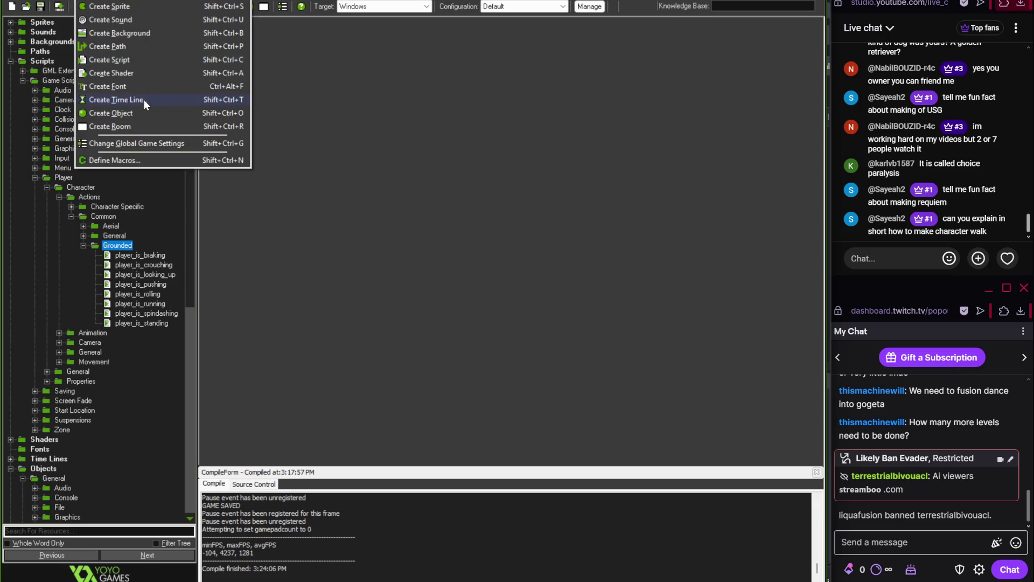
pyautogui.click(283, 180)
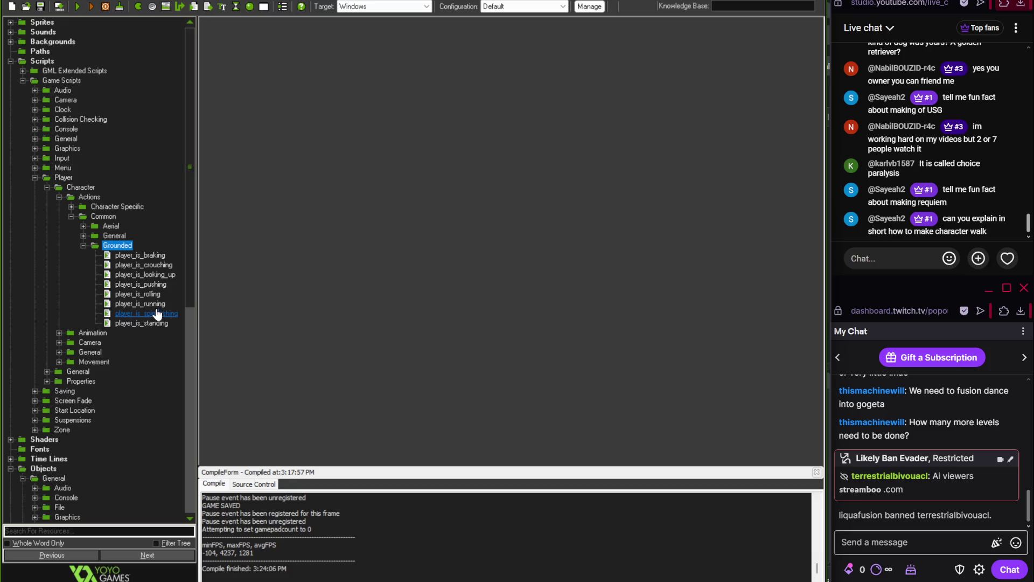
pyautogui.doubleClick(142, 323)
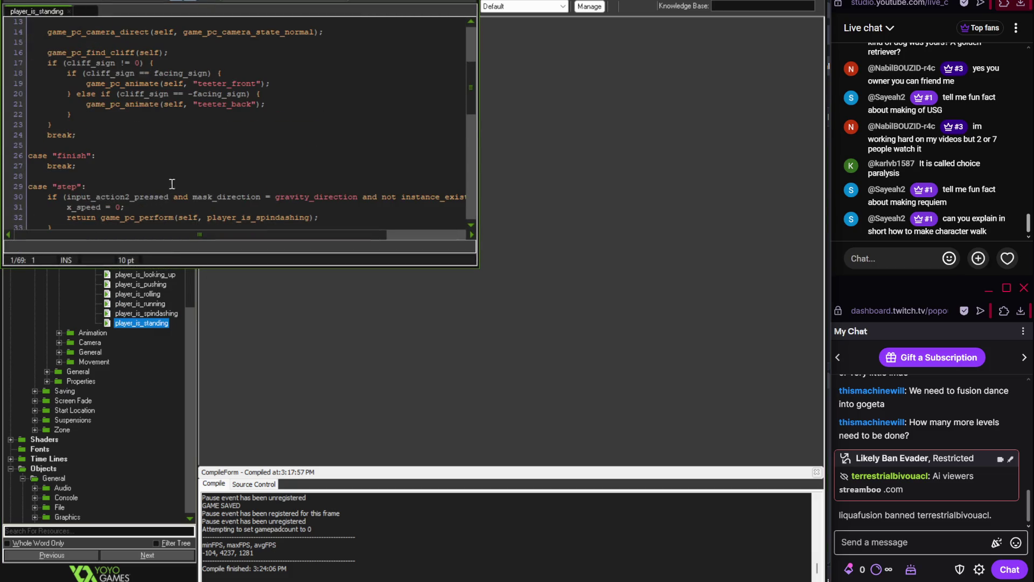
# Inspect the player_is_running condition on lines 51–52, then close player_is_standing
pyautogui.scroll(-2, 167, 125)
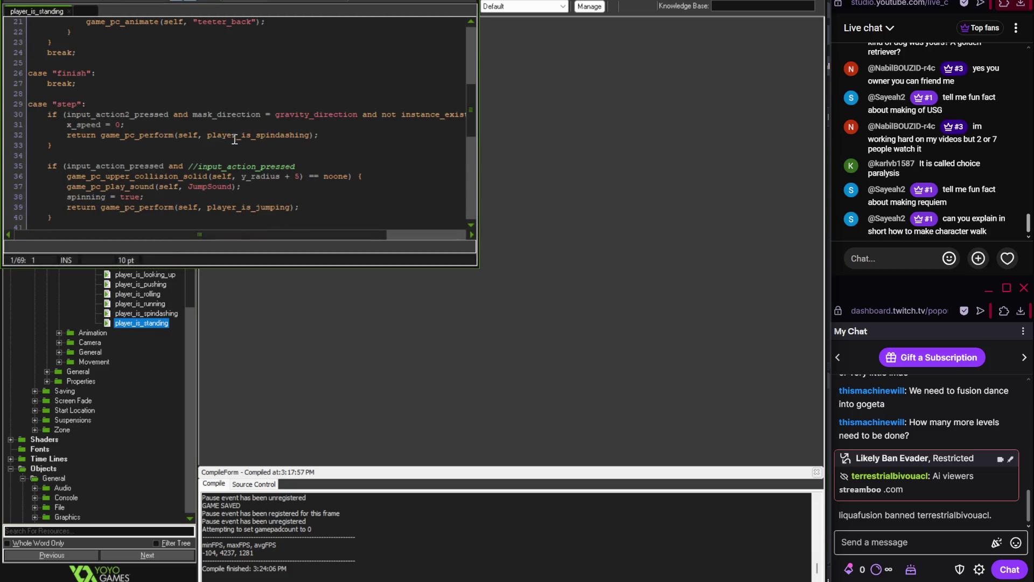
pyautogui.scroll(-4, 236, 142)
pyautogui.scroll(-1, 162, 156)
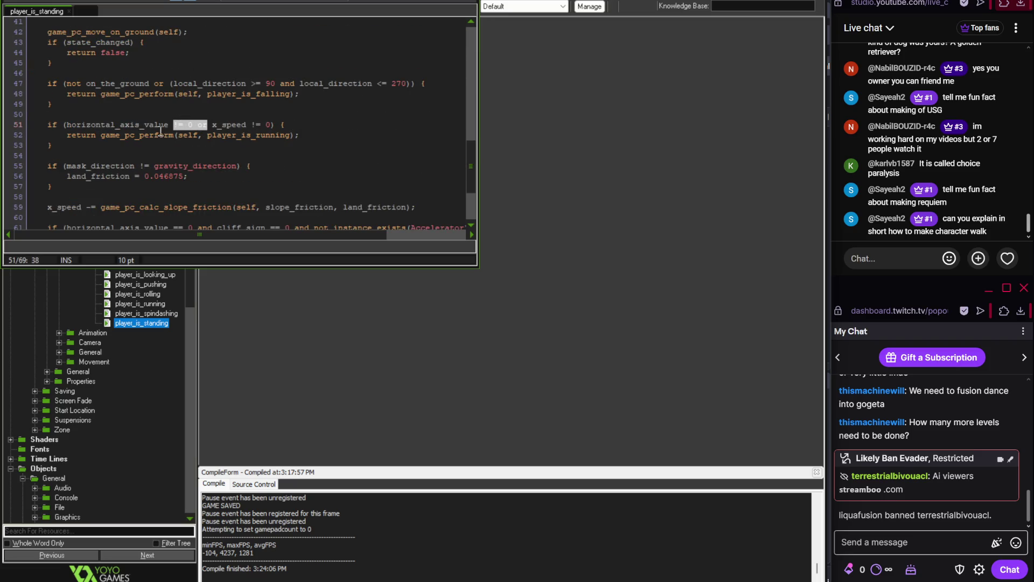
pyautogui.moveTo(159, 134); pyautogui.dragTo(245, 129)
pyautogui.click(257, 135)
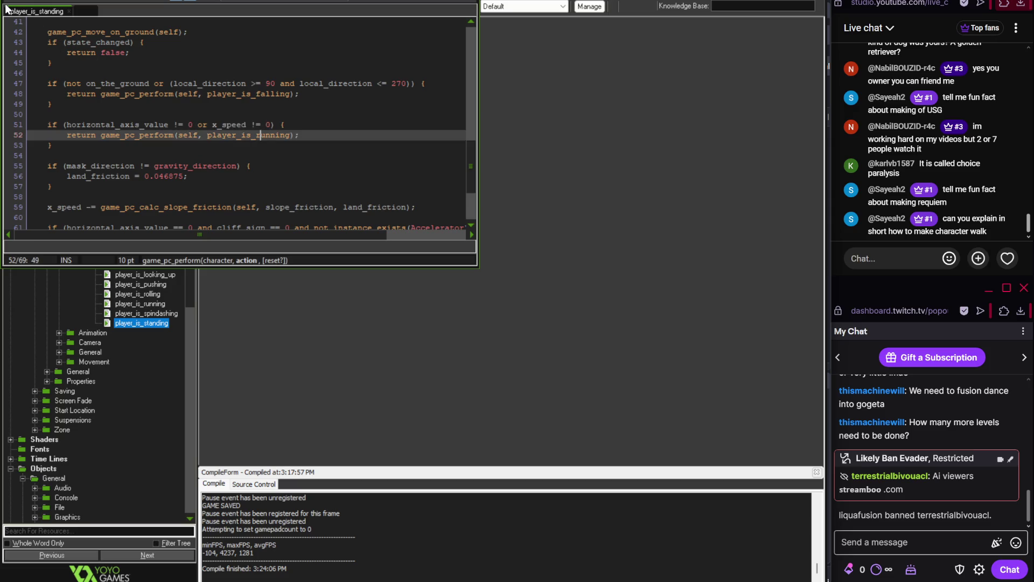
pyautogui.middleClick(8, 8)
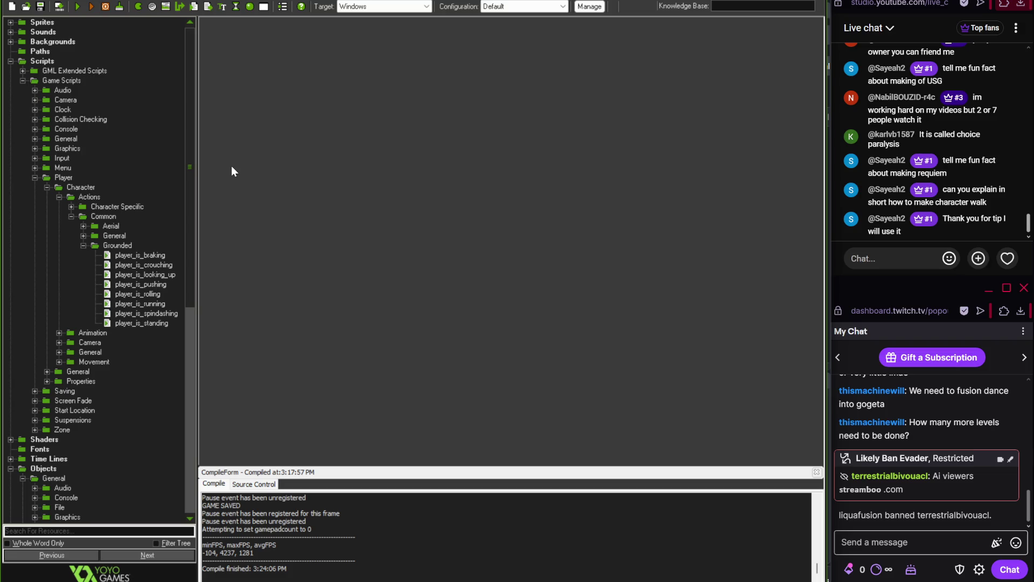
# Pan the save.tif reference map to the pillars and tower, then collapse the Scripts folder
pyautogui.hotkey('alt', 'Tab')
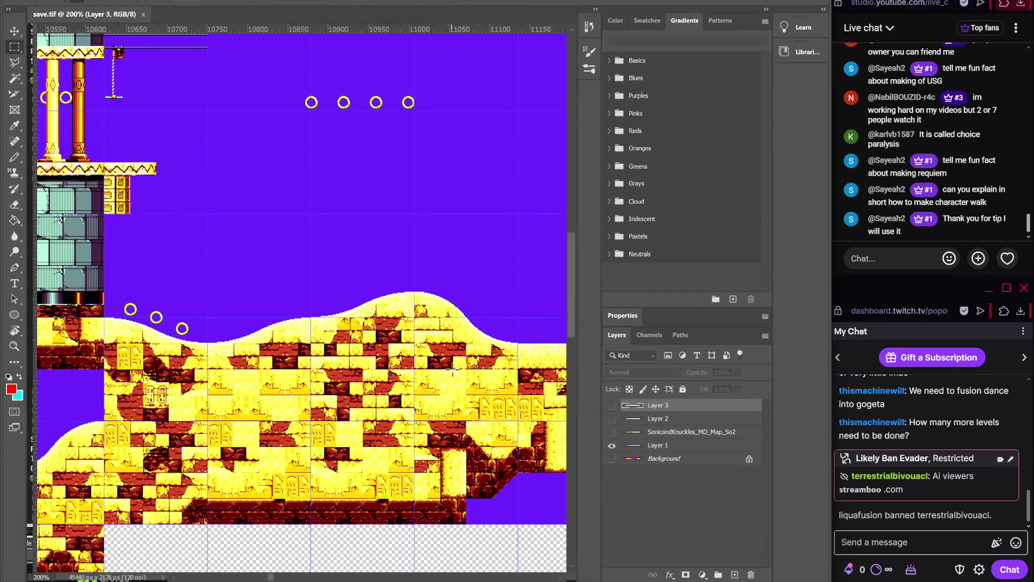
pyautogui.scroll(2, 372, 318)
pyautogui.moveTo(377, 323); pyautogui.dragTo(476, 314)
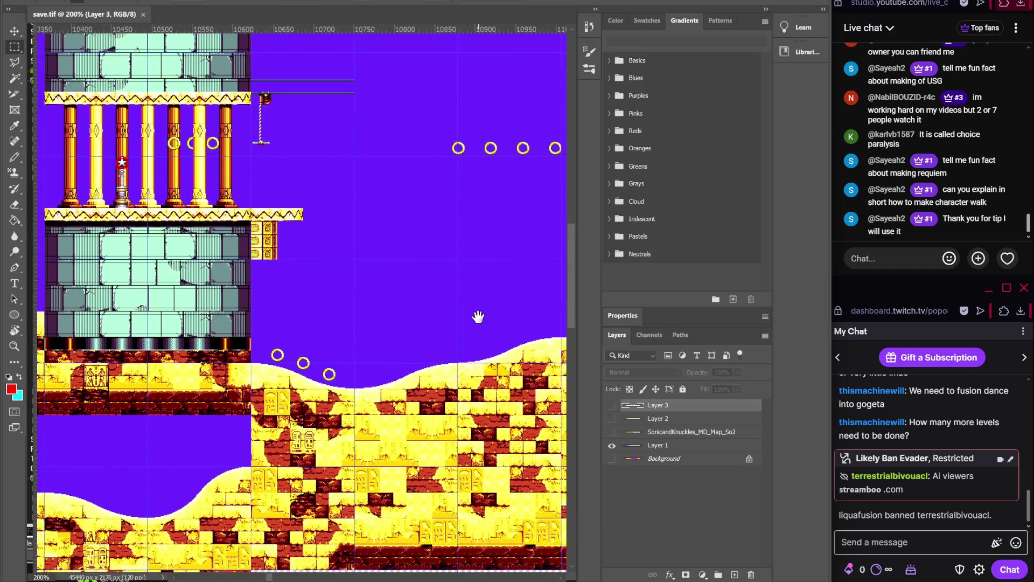
pyautogui.hotkey('alt', 'Tab')
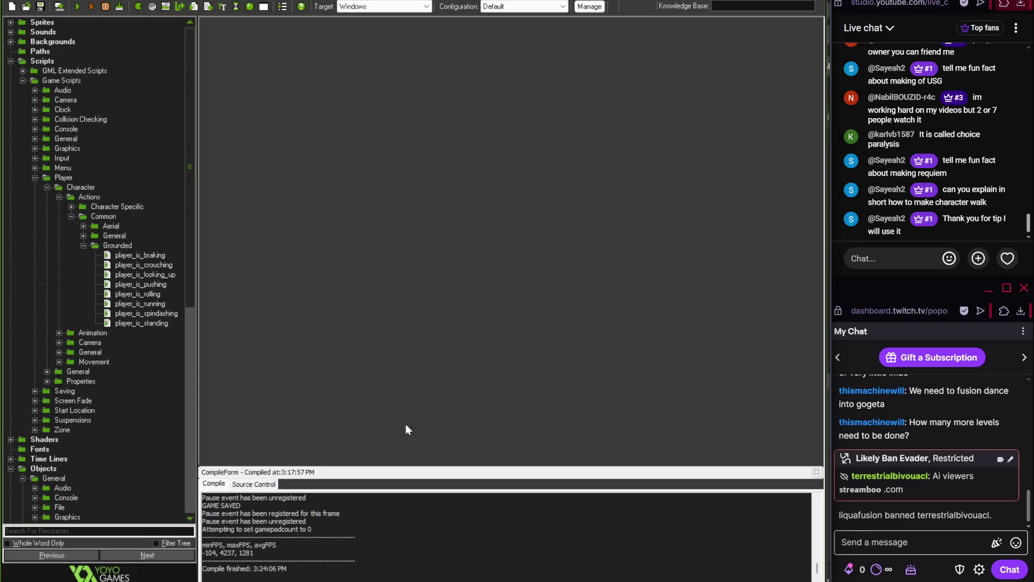
pyautogui.click(11, 62)
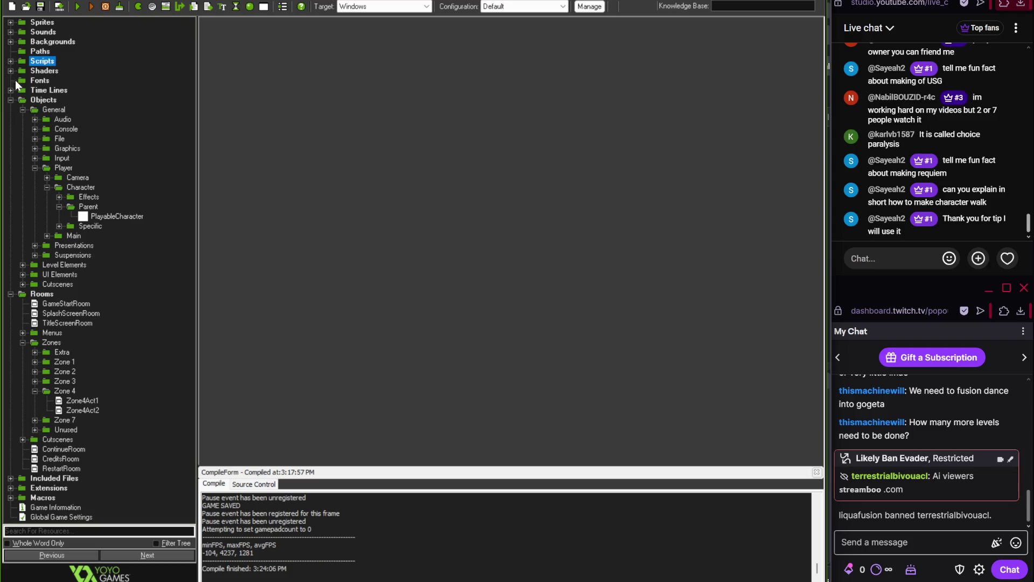
# Collapse the Objects folder and open the Zone4Act1 room
pyautogui.click(11, 100)
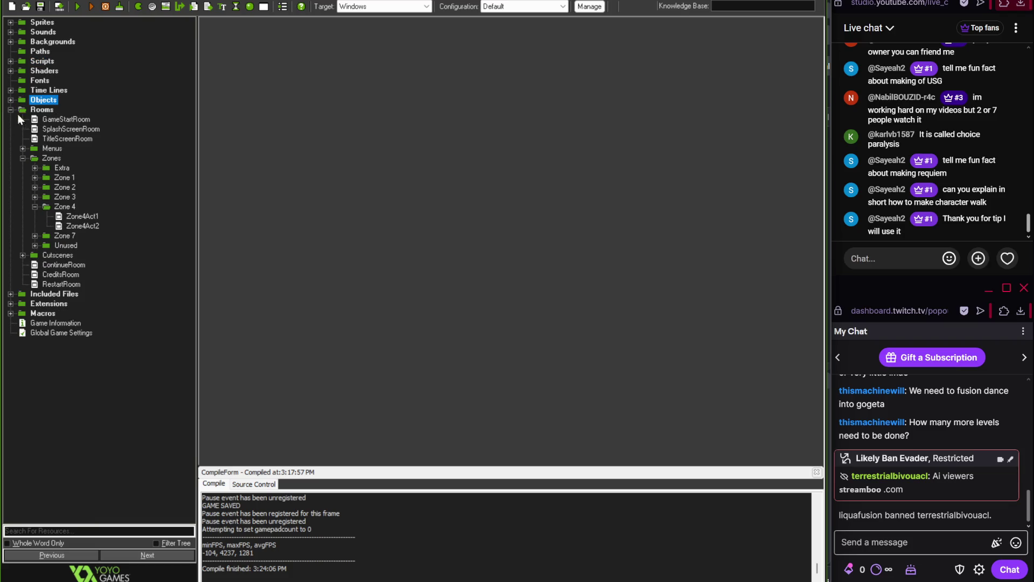
pyautogui.doubleClick(82, 217)
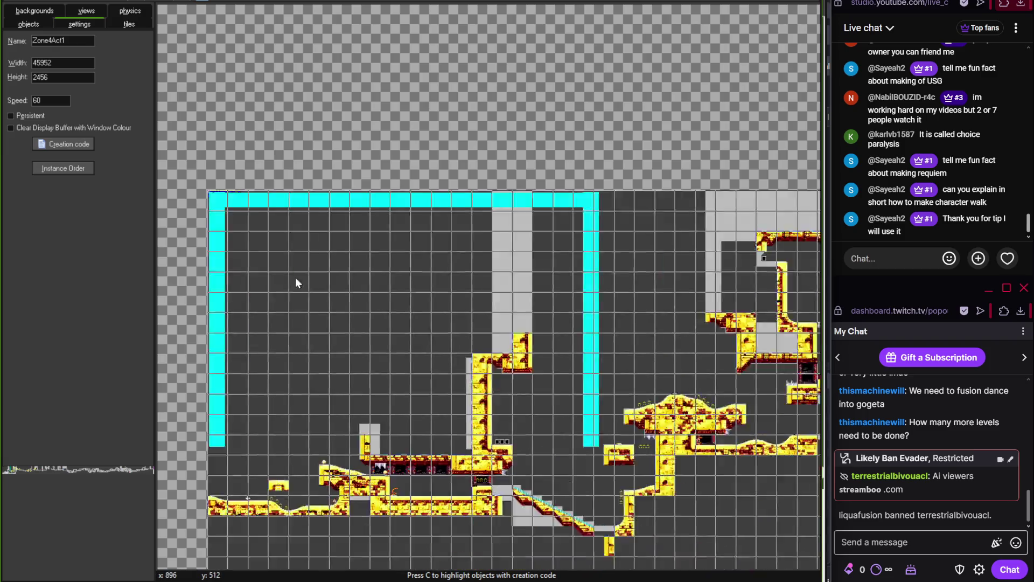
pyautogui.hscroll(15, 283, 281)
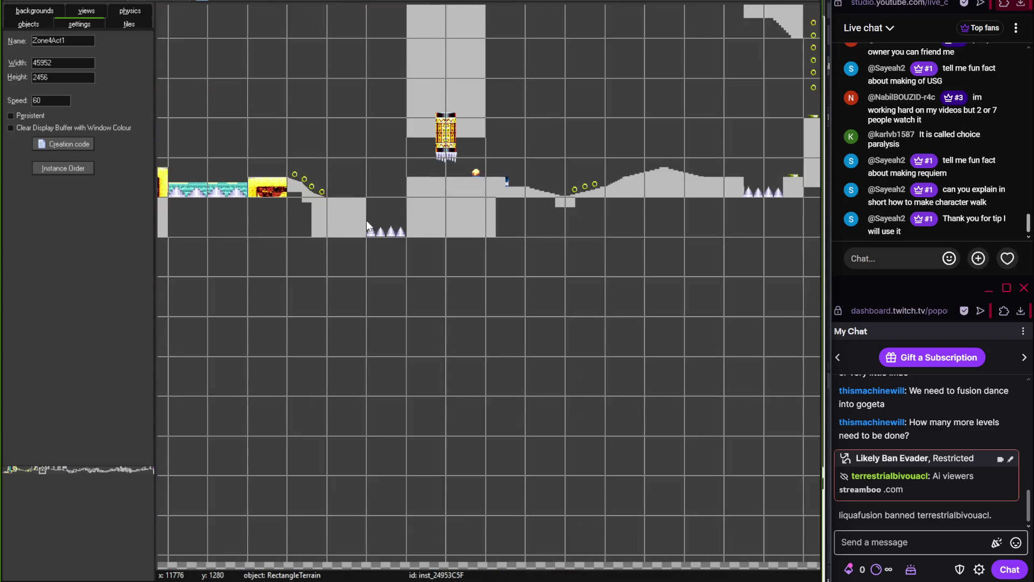
pyautogui.scroll(2, 366, 220)
# Load Zone4TilesetA into the tile palette and widen the palette
pyautogui.click(130, 24)
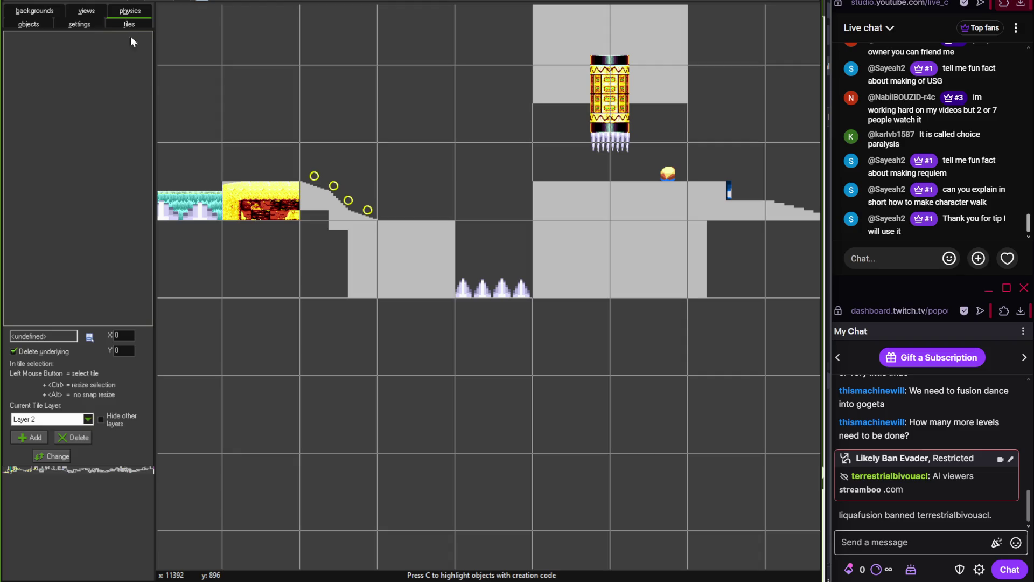
pyautogui.click(90, 337)
pyautogui.moveTo(124, 354)
pyautogui.moveTo(210, 407)
pyautogui.click(275, 409)
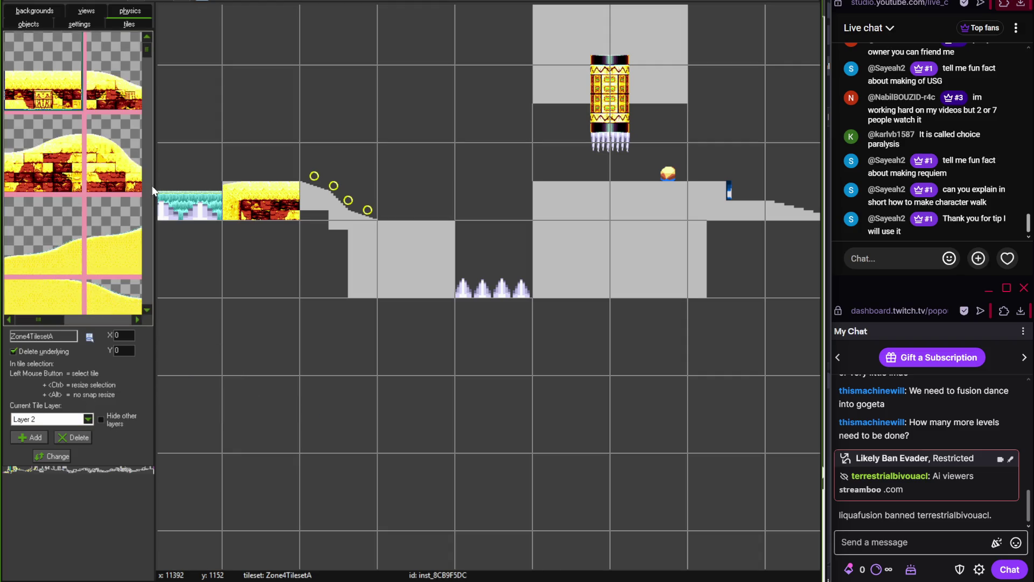
pyautogui.moveTo(155, 191)
pyautogui.mouseDown()
pyautogui.moveTo(388, 225)
pyautogui.moveTo(346, 215)
pyautogui.mouseUp()
# Place the desert slope tile onto the ringed grey slope
pyautogui.moveTo(335, 53); pyautogui.dragTo(336, 114)
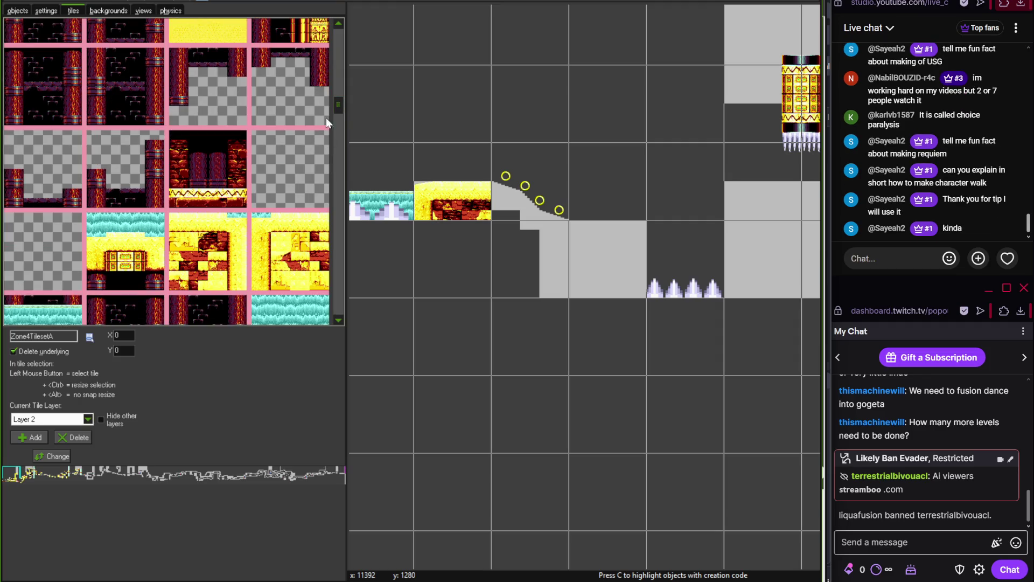
pyautogui.click(337, 122)
pyautogui.click(341, 128)
pyautogui.moveTo(339, 140); pyautogui.dragTo(338, 268)
pyautogui.click(210, 127)
pyautogui.click(512, 210)
# Compare the room against the Photoshop reference map
pyautogui.scroll(2, 511, 218)
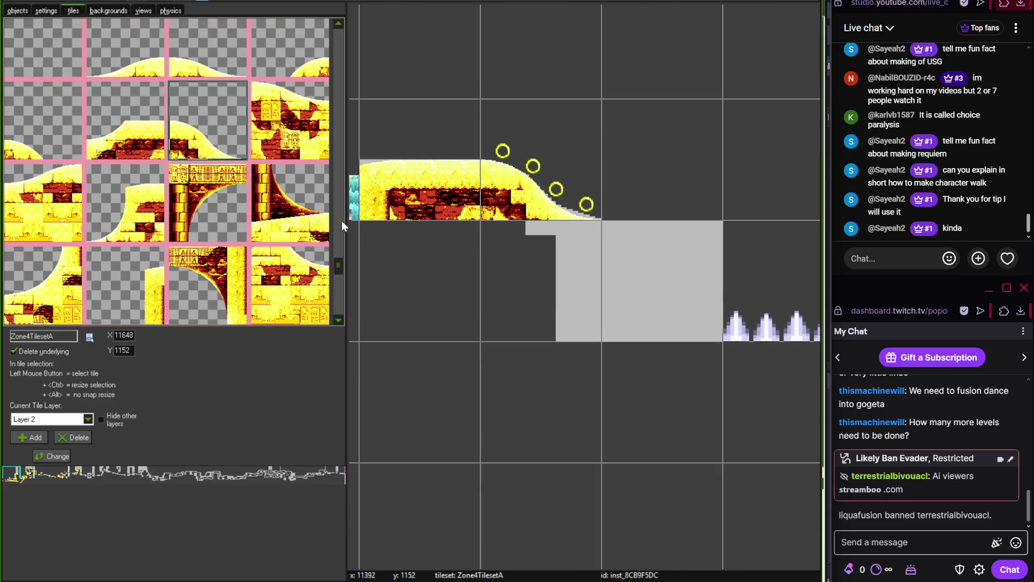
pyautogui.moveTo(337, 256); pyautogui.dragTo(341, 309)
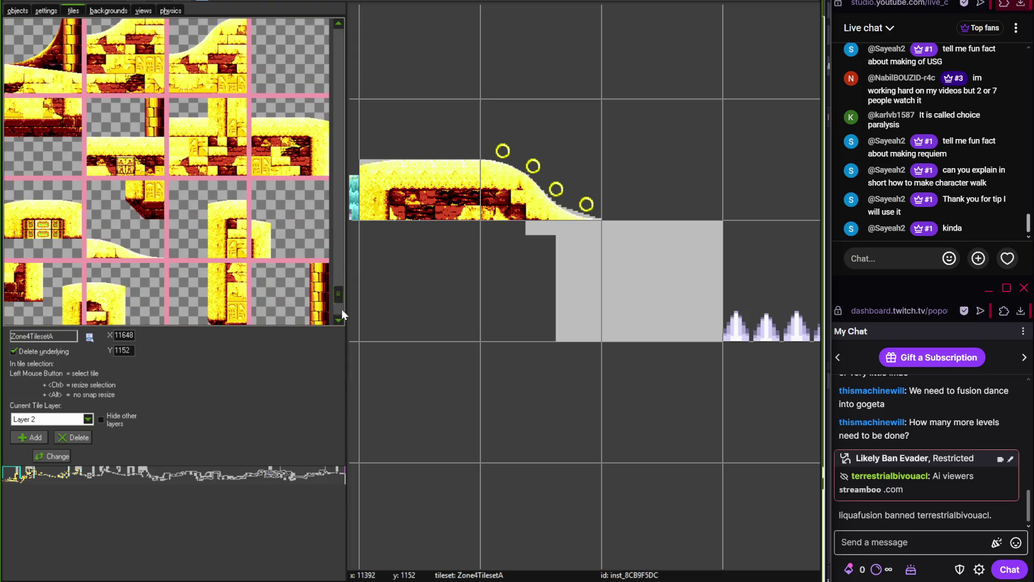
pyautogui.hotkey('alt', 'Tab')
pyautogui.hscroll(15, 232, 410)
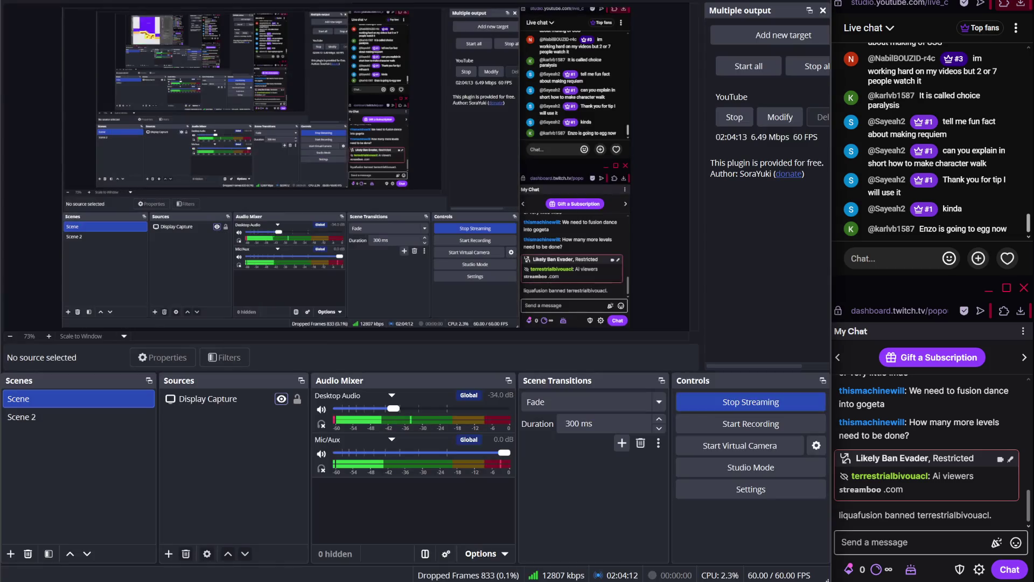
pyautogui.hotkey('alt', 'Tab')
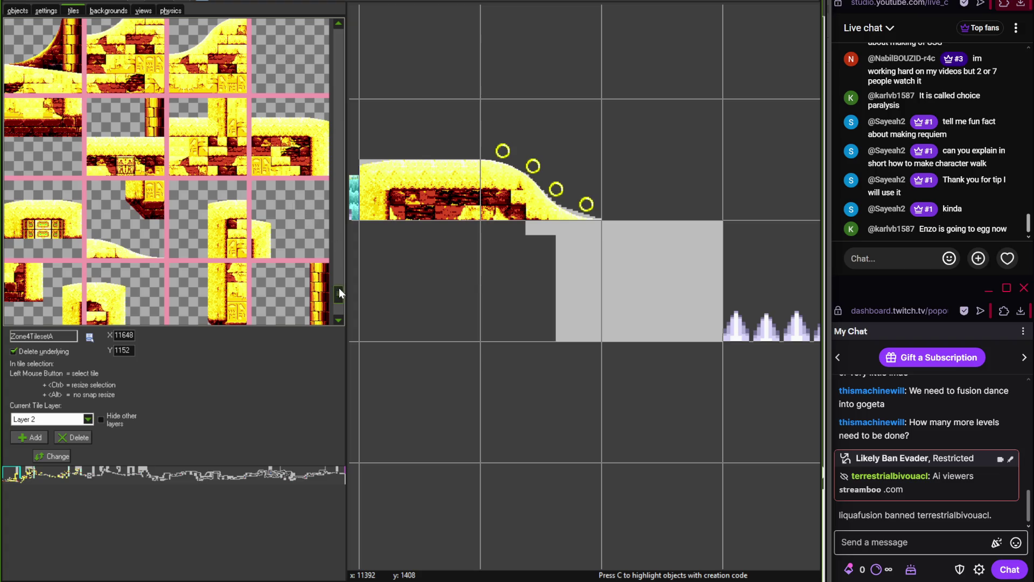
# Select the diagonal brick ruin tile from Zone4TilesetA, then switch to the reference map
pyautogui.scroll(-3, 340, 297)
pyautogui.moveTo(338, 311); pyautogui.dragTo(340, 253)
pyautogui.click(141, 151)
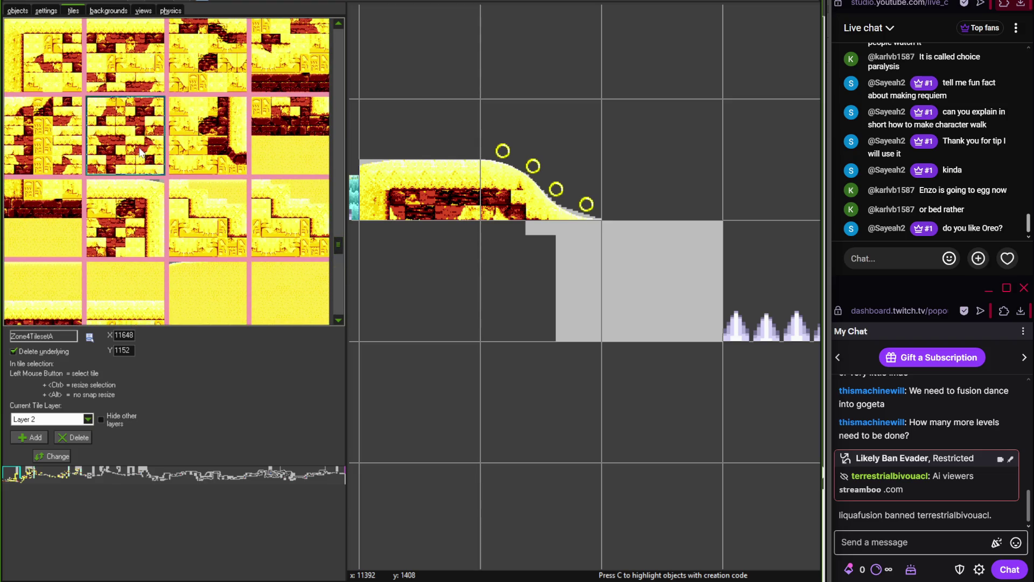
pyautogui.click(340, 24)
pyautogui.click(217, 108)
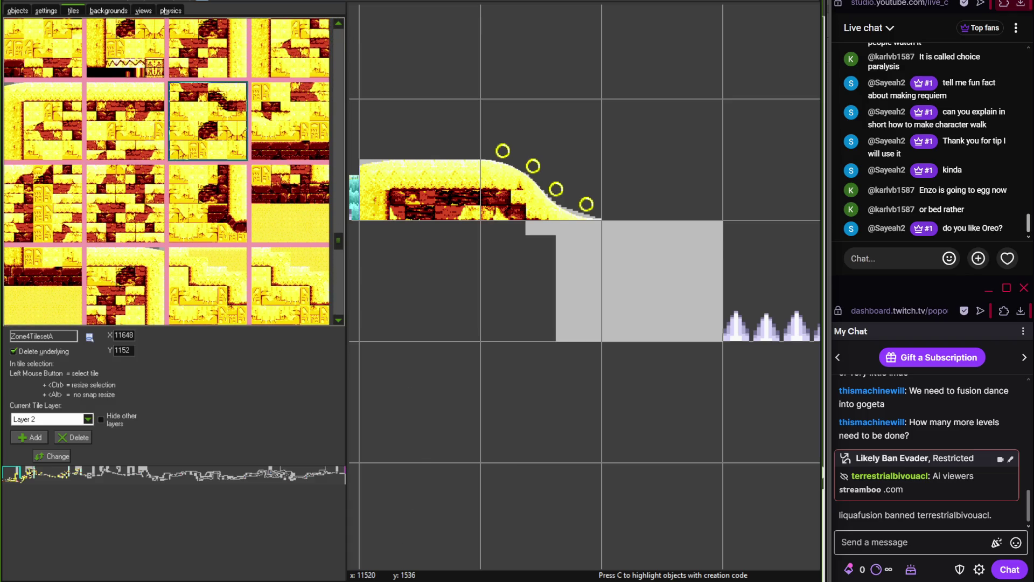
pyautogui.hotkey('alt', 'Tab')
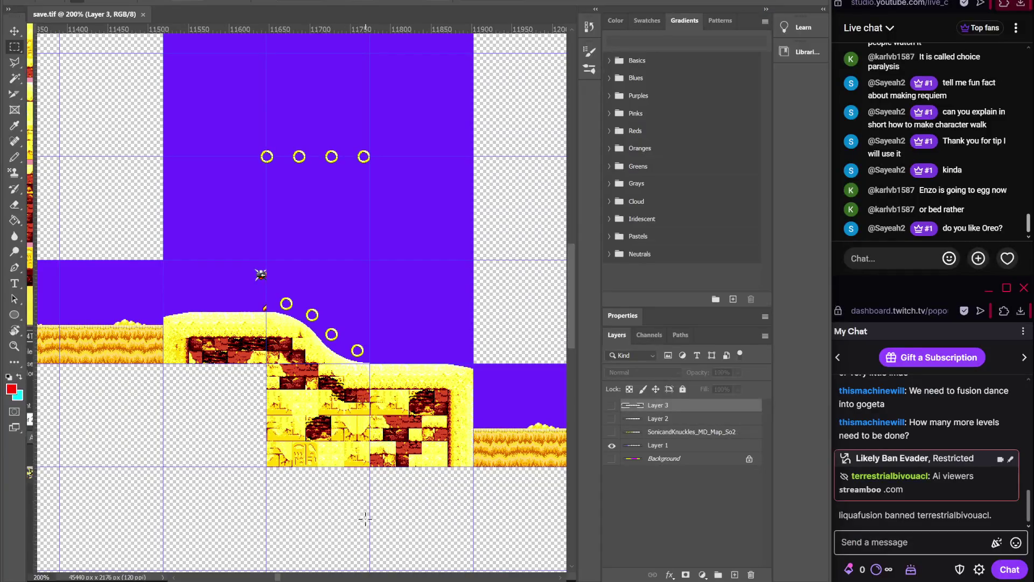
# Stamp the selected brick ruin tile into the grey block beneath the ringed slope
pyautogui.hotkey('alt', 'Tab')
pyautogui.click(492, 334)
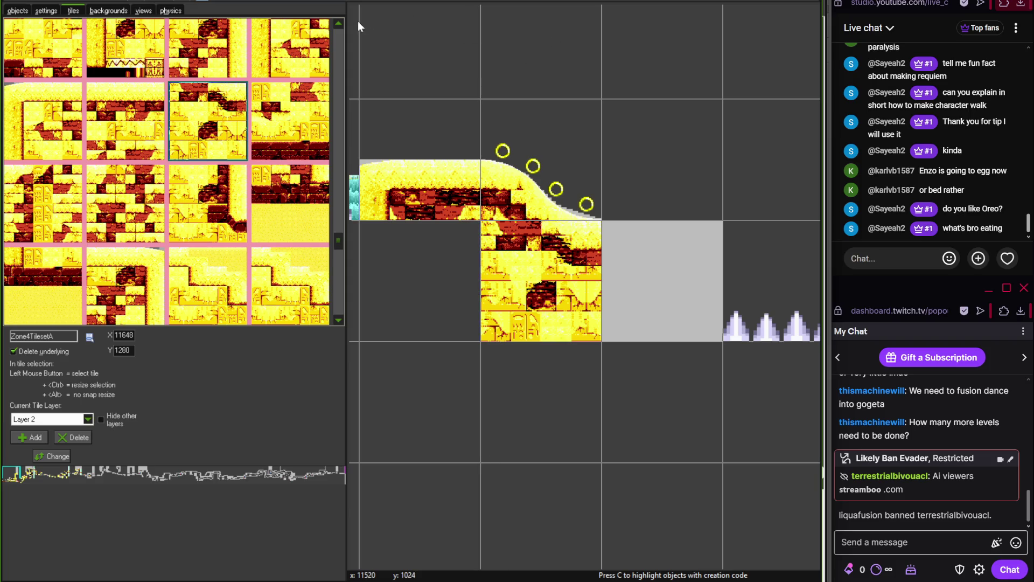
# Fill the grey block right of the new bricks with another brick ruin tile
pyautogui.scroll(5, 341, 25)
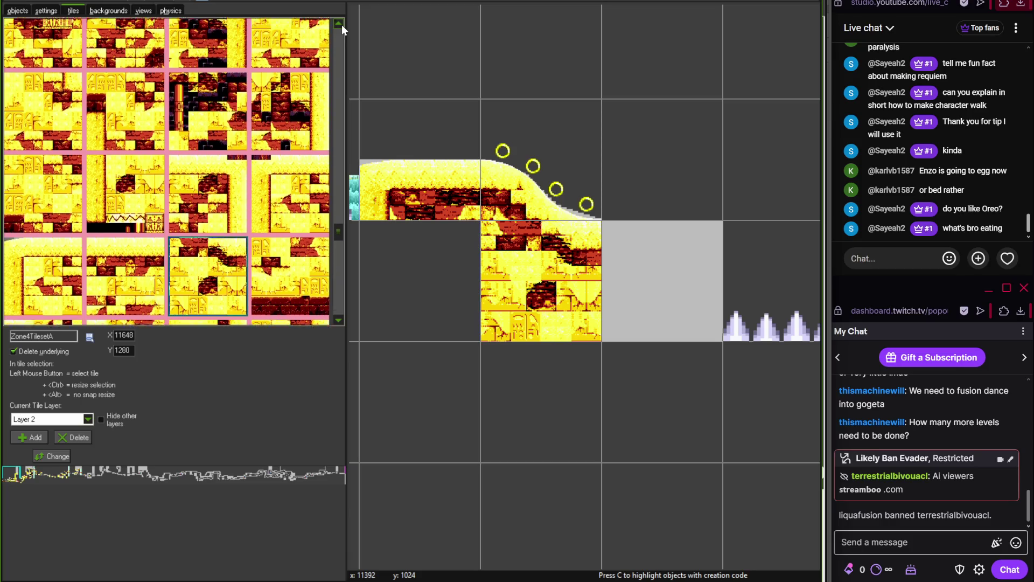
pyautogui.scroll(5, 342, 24)
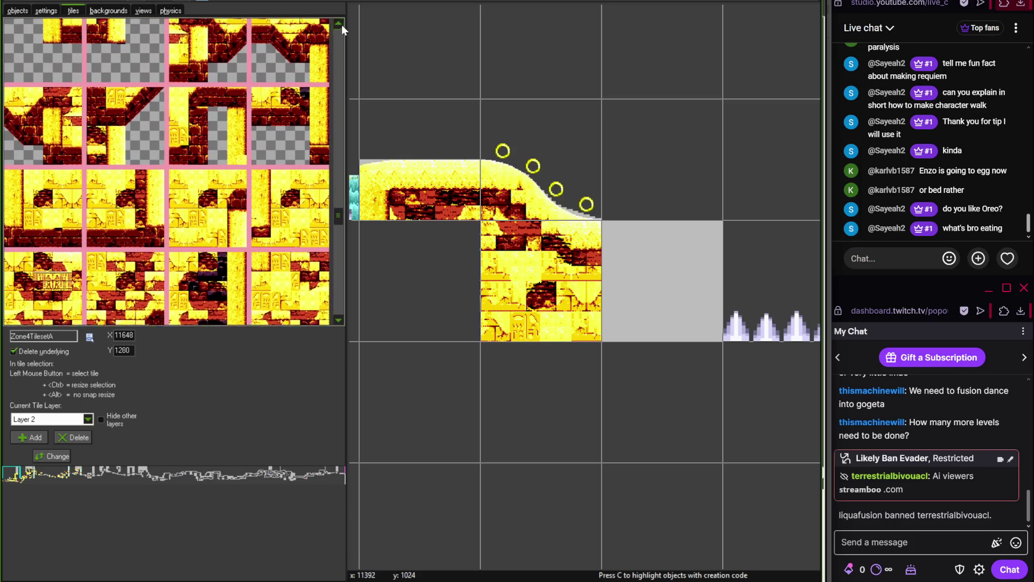
pyautogui.scroll(5, 341, 27)
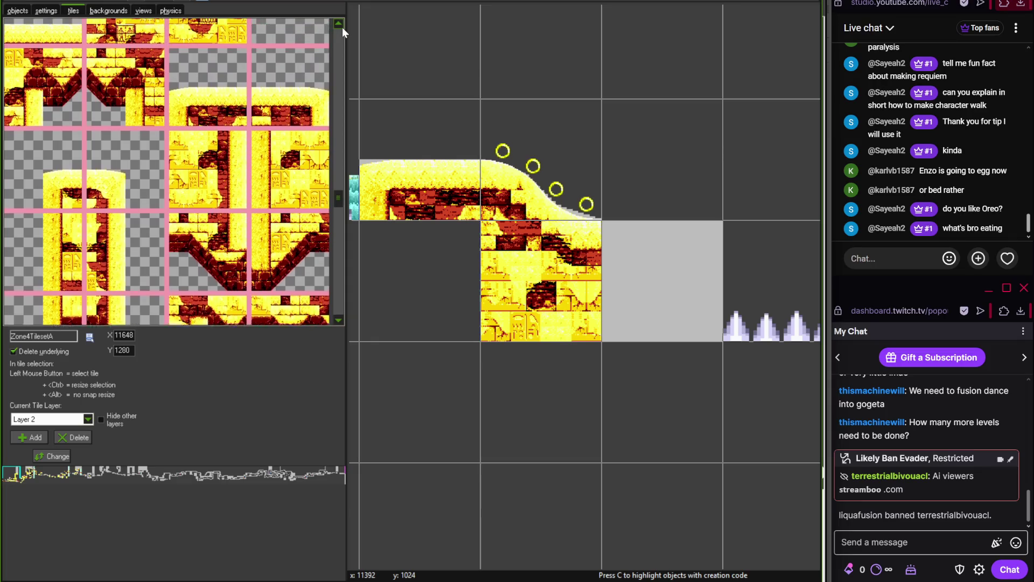
pyautogui.scroll(5, 341, 27)
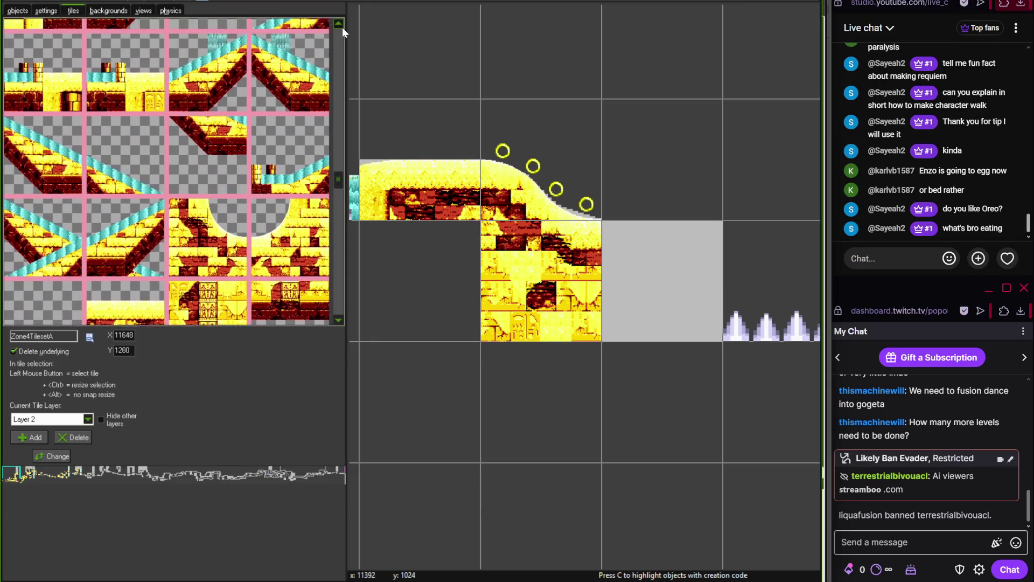
pyautogui.moveTo(344, 173)
pyautogui.mouseDown()
pyautogui.moveTo(338, 40)
pyautogui.moveTo(338, 303)
pyautogui.mouseUp()
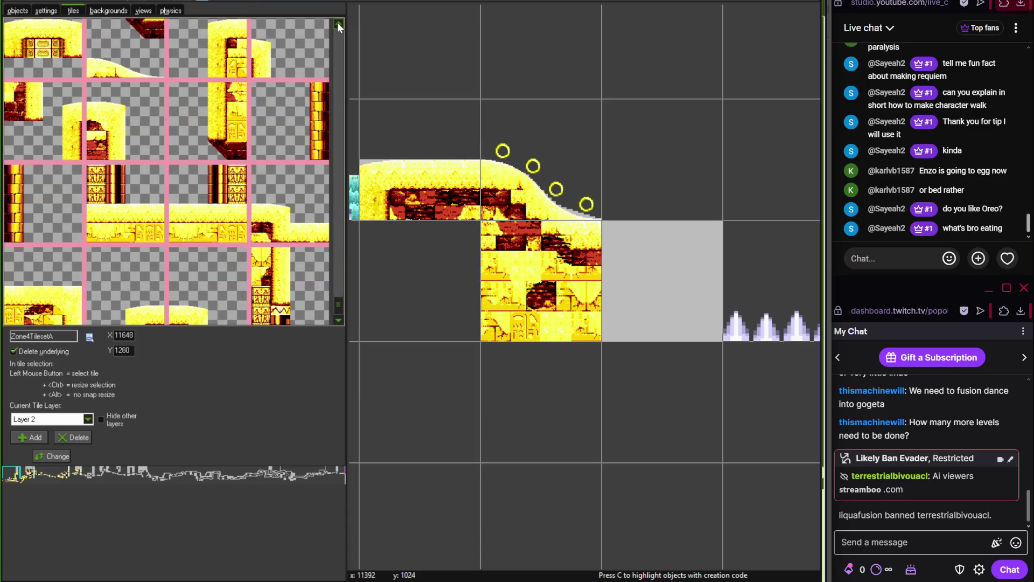
pyautogui.click(338, 24)
pyautogui.moveTo(338, 24); pyautogui.dragTo(336, 25)
pyautogui.click(134, 148)
pyautogui.click(721, 229)
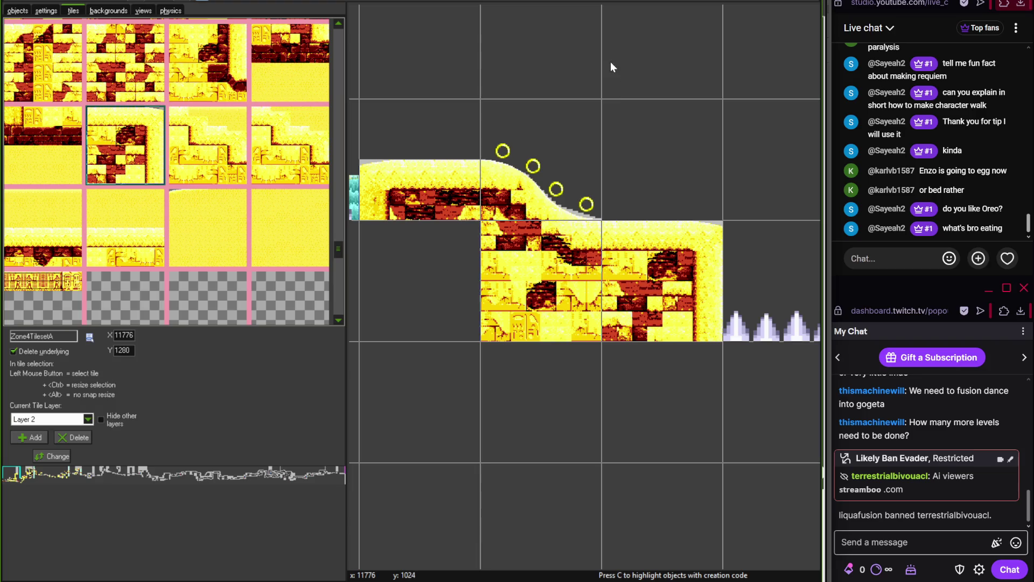
# Compare several brick ruin tiles in the palette, returning to the earlier one
pyautogui.click(339, 24)
pyautogui.click(341, 24)
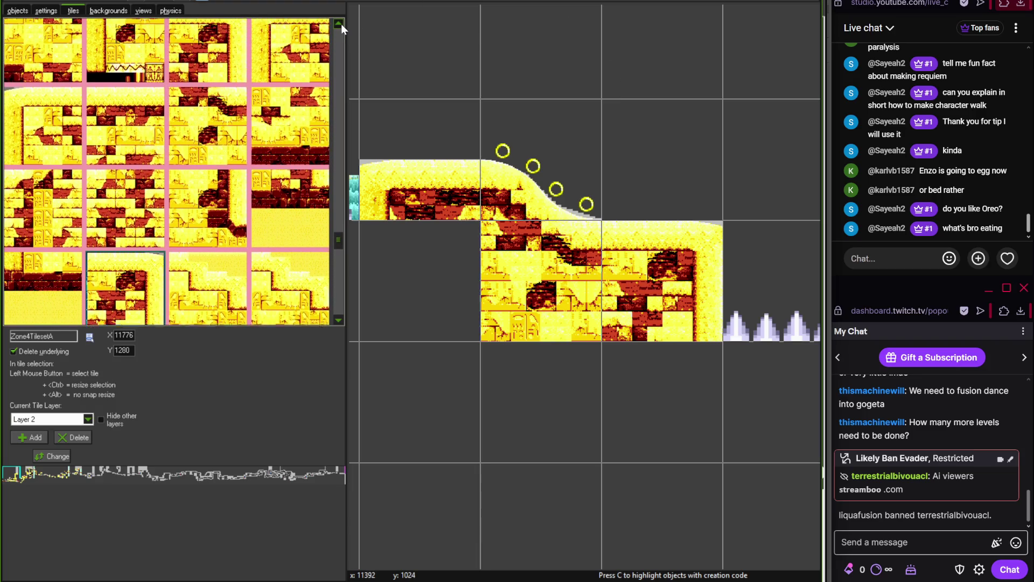
pyautogui.click(341, 24)
pyautogui.click(60, 135)
pyautogui.click(339, 320)
pyautogui.click(339, 320)
pyautogui.click(125, 285)
pyautogui.click(54, 124)
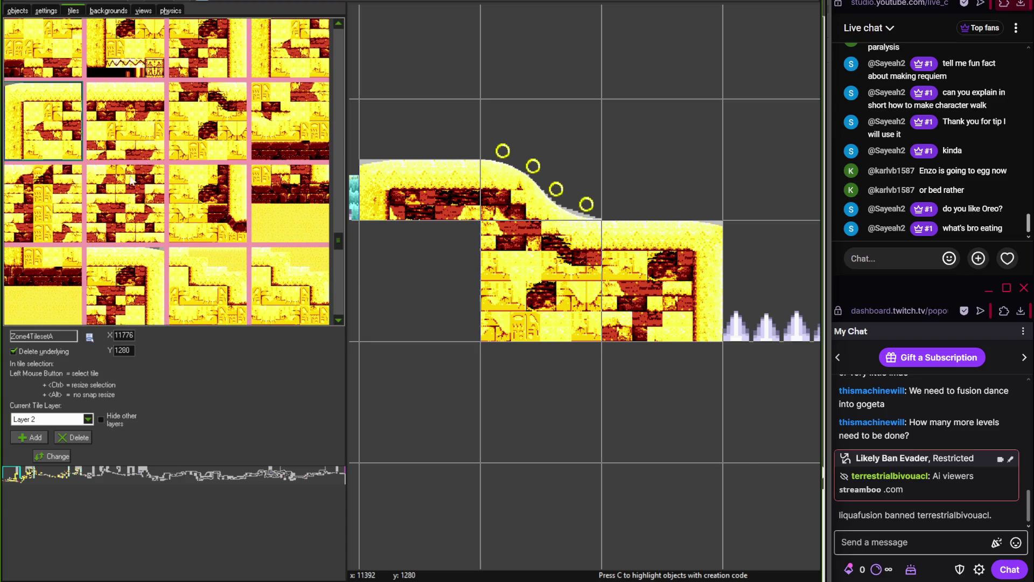
# Trial two brick tiles in the blocks under the spiked pillar, then erase them
pyautogui.moveTo(546, 292)
pyautogui.mouseDown()
pyautogui.moveTo(295, 269)
pyautogui.moveTo(347, 239)
pyautogui.mouseUp()
pyautogui.click(501, 302)
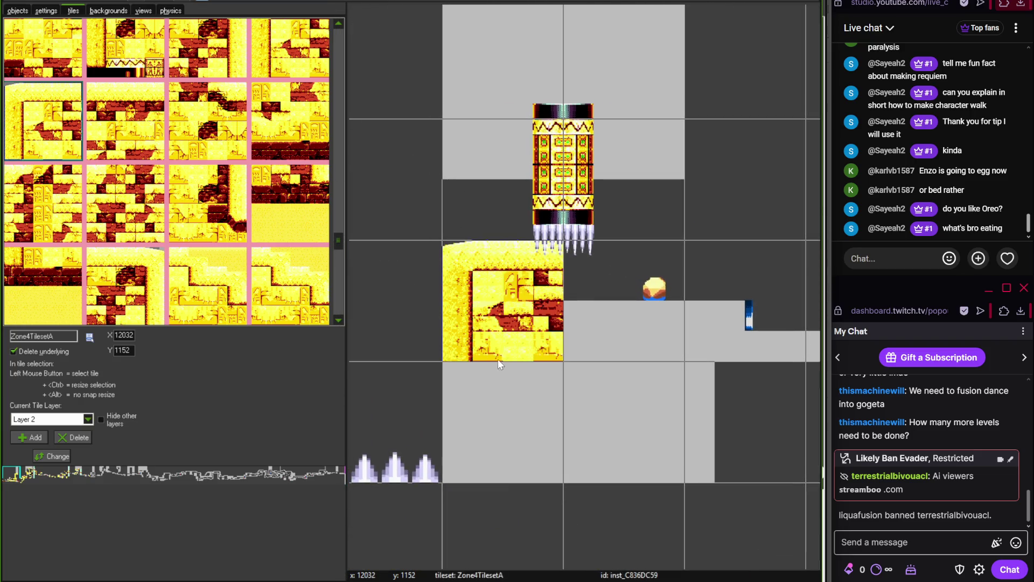
pyautogui.click(133, 283)
pyautogui.click(620, 302)
pyautogui.rightClick(535, 331)
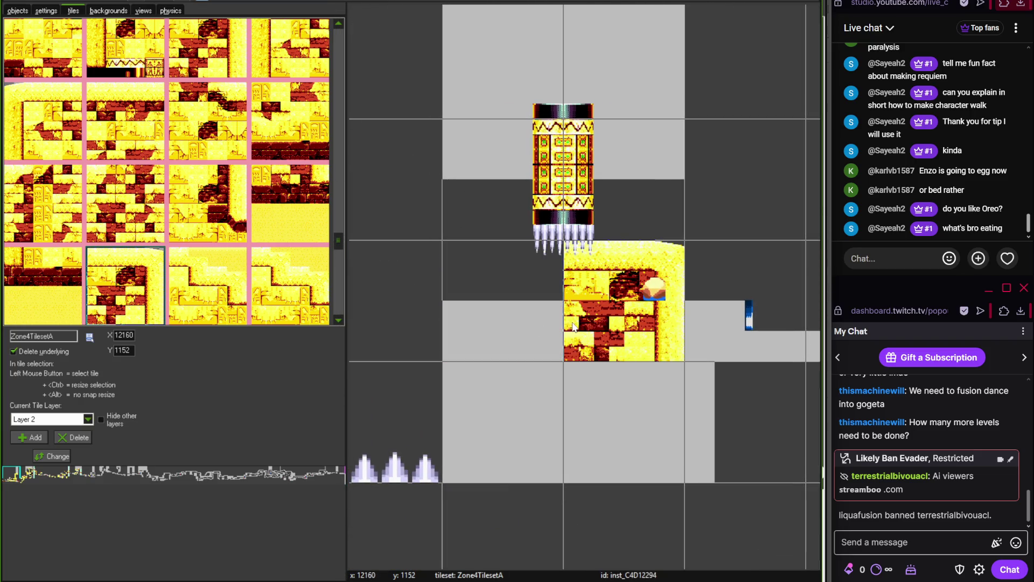
pyautogui.rightClick(598, 330)
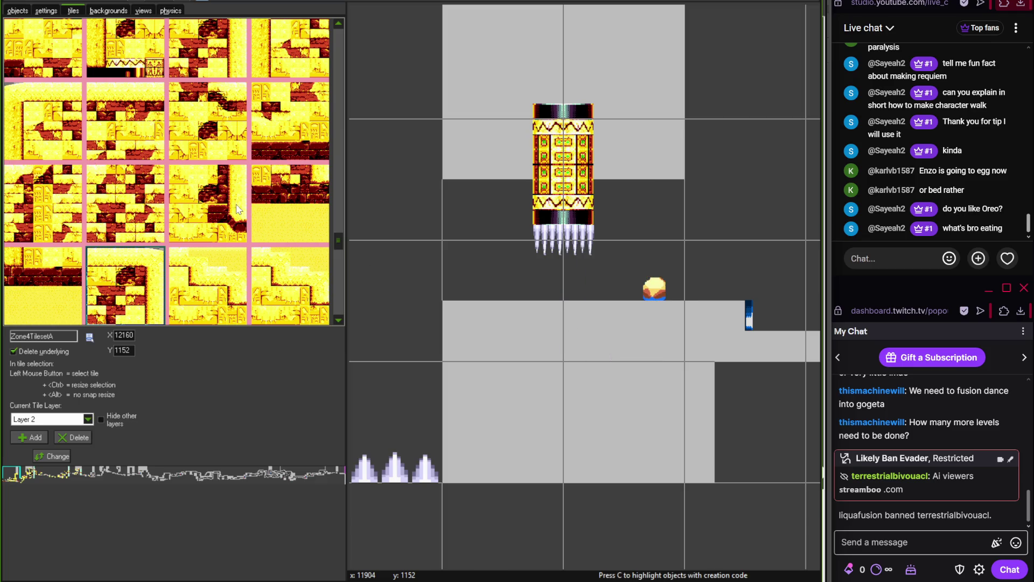
pyautogui.click(81, 181)
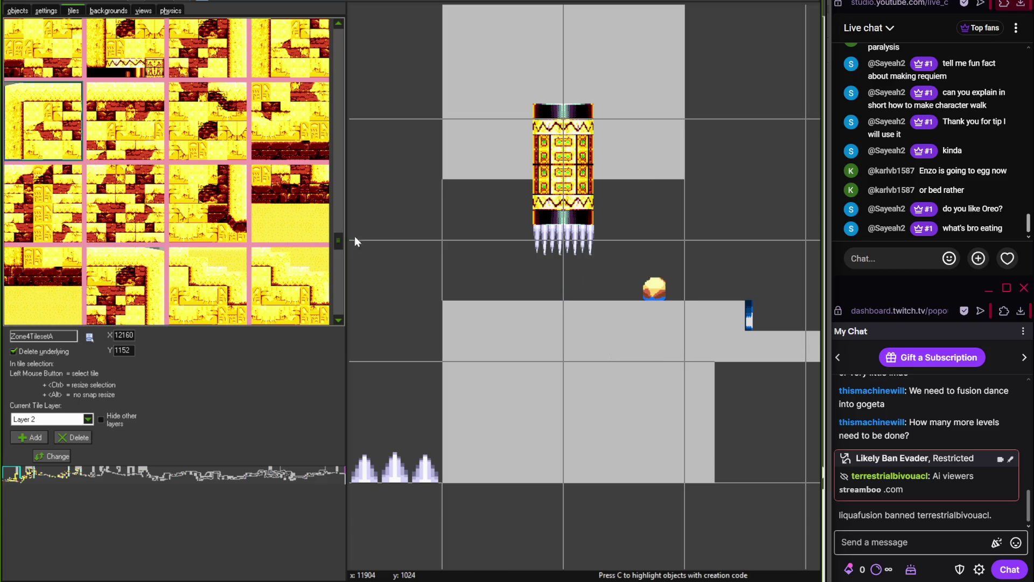
# Pan the save.tif reference image to the matching area
pyautogui.moveTo(338, 234); pyautogui.dragTo(338, 66)
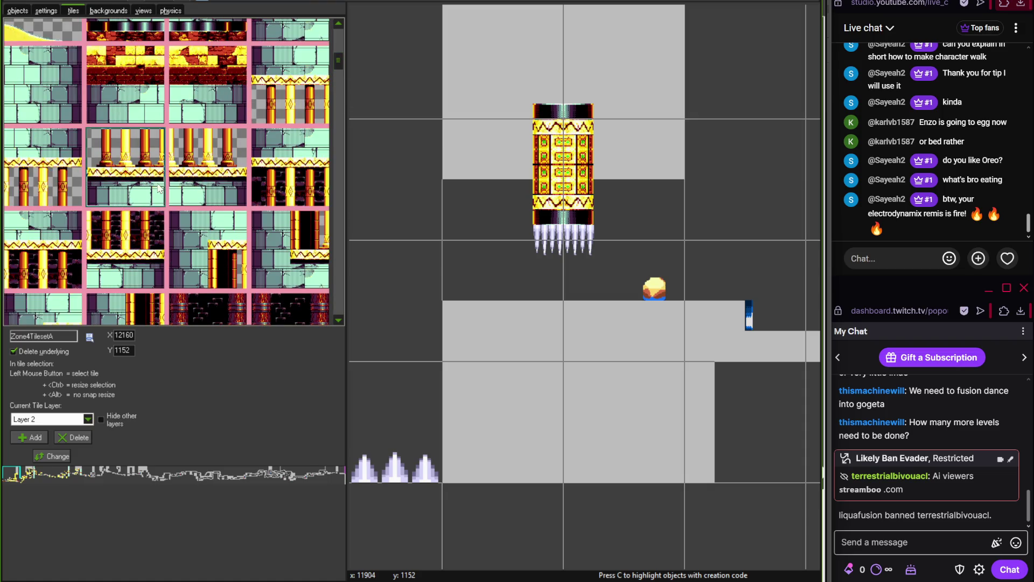
pyautogui.hotkey('alt', 'Tab')
pyautogui.moveTo(592, 396); pyautogui.dragTo(296, 404)
# Place the two pillar-and-base blocks and the tiles above them
pyautogui.moveTo(409, 579)
pyautogui.click(406, 539)
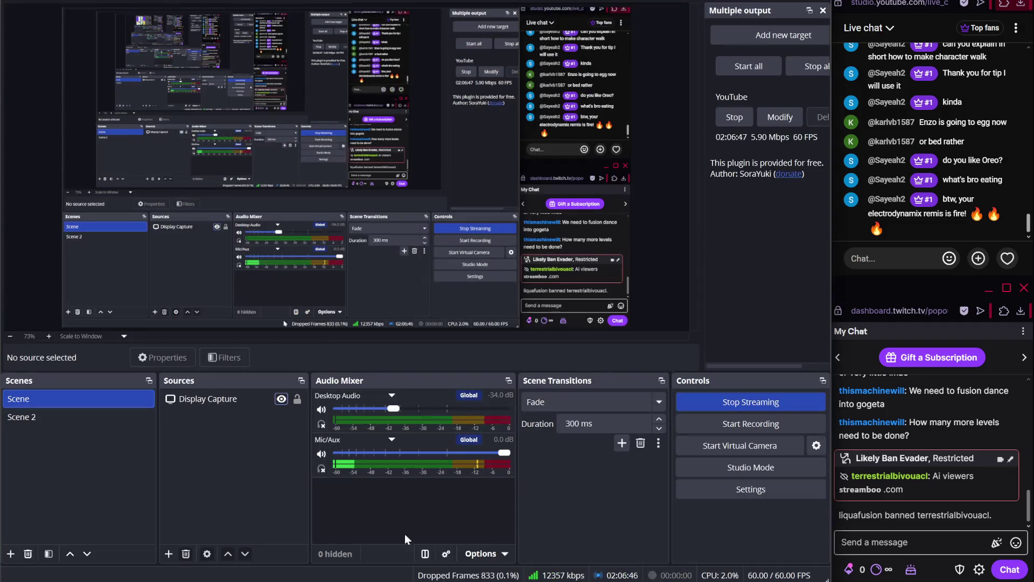
pyautogui.hotkey('alt', 'Tab')
pyautogui.click(477, 334)
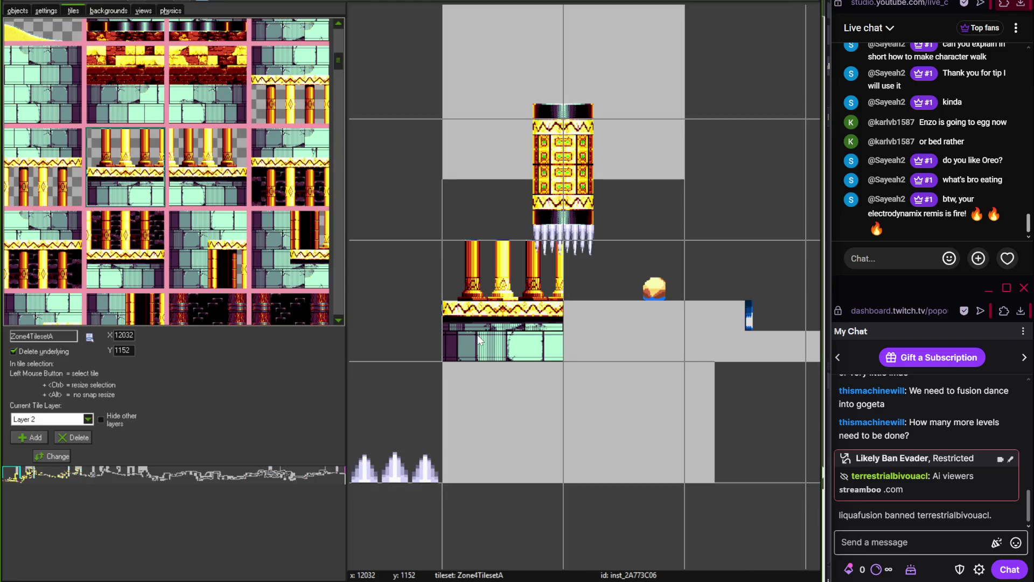
pyautogui.click(231, 175)
pyautogui.click(618, 350)
pyautogui.click(290, 94)
pyautogui.click(501, 172)
pyautogui.click(60, 186)
pyautogui.click(572, 166)
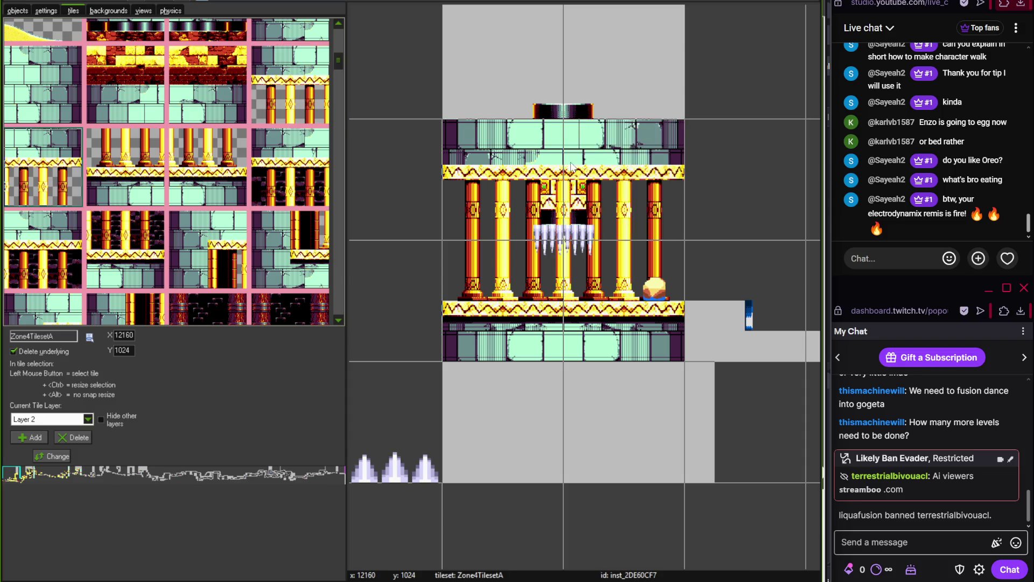
# Build the green-brick tower, filling grey cells above, beside and below the pillars
pyautogui.scroll(-1, 571, 165)
pyautogui.click(70, 72)
pyautogui.click(603, 426)
pyautogui.scroll(1, 604, 426)
pyautogui.click(605, 281)
pyautogui.click(629, 315)
pyautogui.click(289, 30)
pyautogui.click(571, 341)
pyautogui.click(571, 403)
pyautogui.scroll(-3, 571, 403)
pyautogui.click(590, 395)
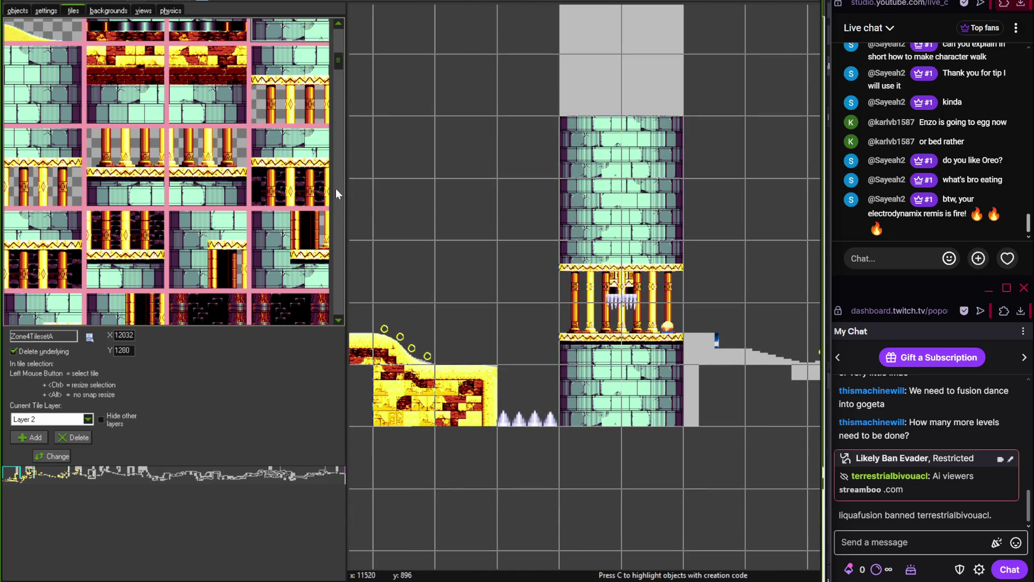
# Cover the spike pit with water-edge tiles
pyautogui.moveTo(337, 69); pyautogui.dragTo(338, 114)
pyautogui.click(43, 264)
pyautogui.click(531, 391)
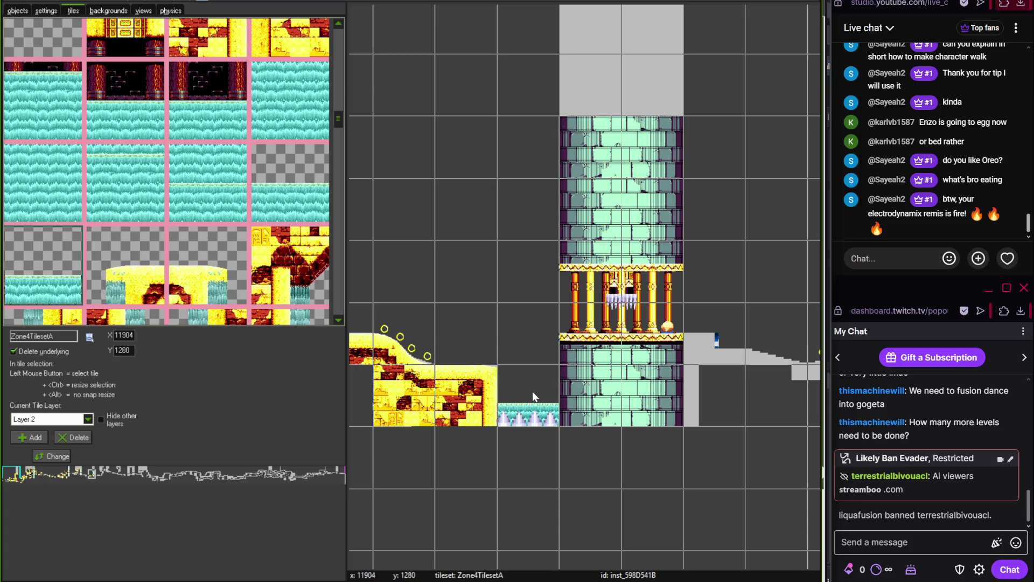
pyautogui.hotkey('alt', 'Tab')
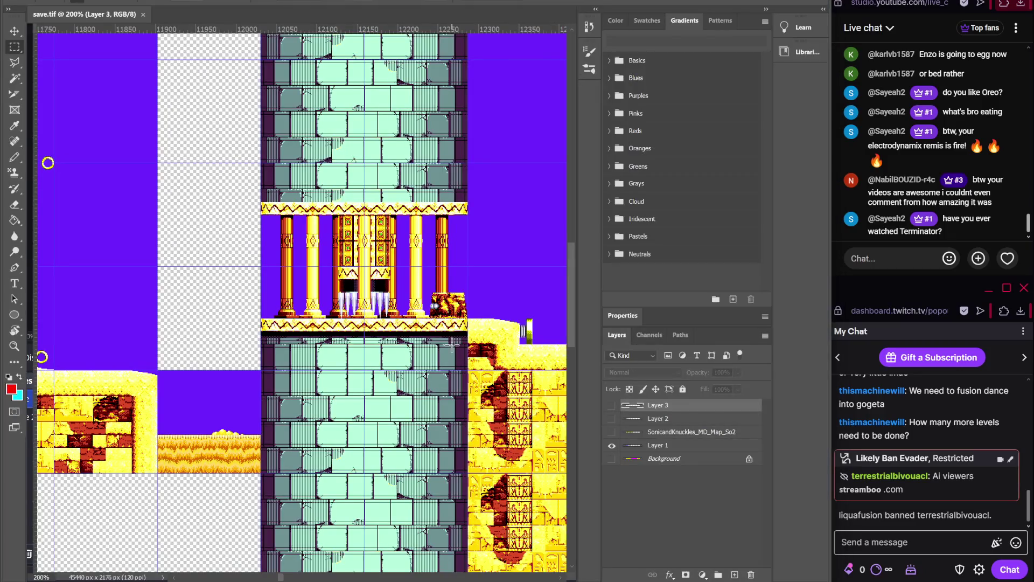
pyautogui.moveTo(452, 345); pyautogui.dragTo(373, 355)
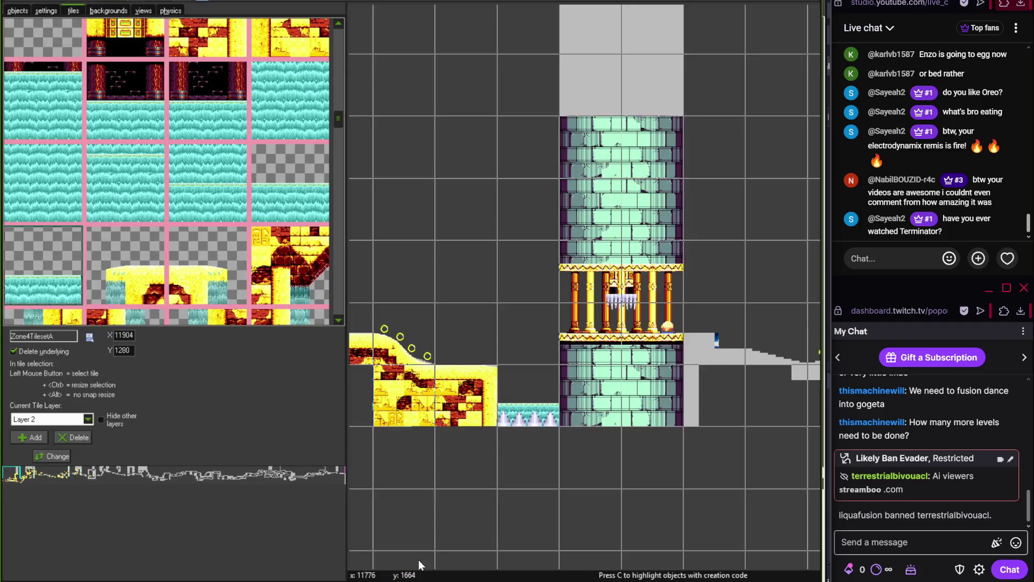
# Place a sandy slope tile beside the temple
pyautogui.moveTo(338, 124)
pyautogui.mouseDown()
pyautogui.moveTo(335, 111)
pyautogui.moveTo(339, 159)
pyautogui.mouseUp()
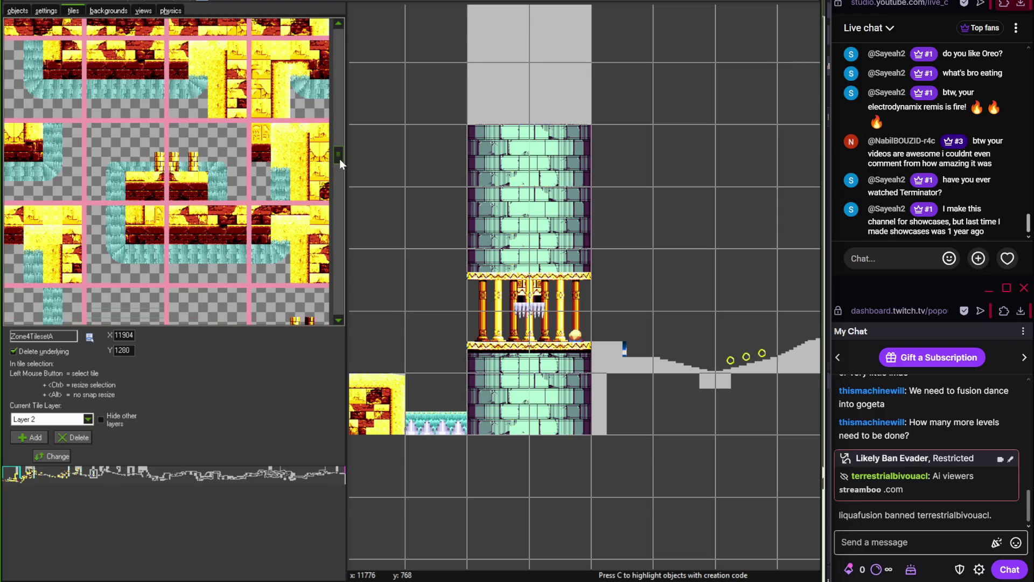
pyautogui.moveTo(340, 159); pyautogui.dragTo(334, 305)
pyautogui.click(289, 204)
pyautogui.click(617, 350)
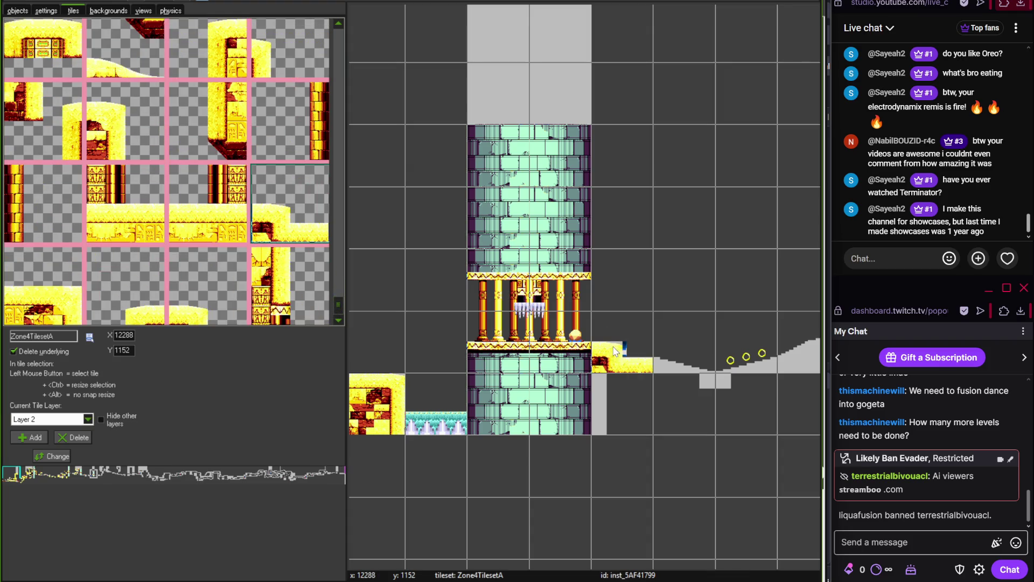
# Lay curved sand slope tiles along the grey dip right of the temple
pyautogui.scroll(1, 634, 350)
pyautogui.moveTo(633, 349); pyautogui.dragTo(445, 284)
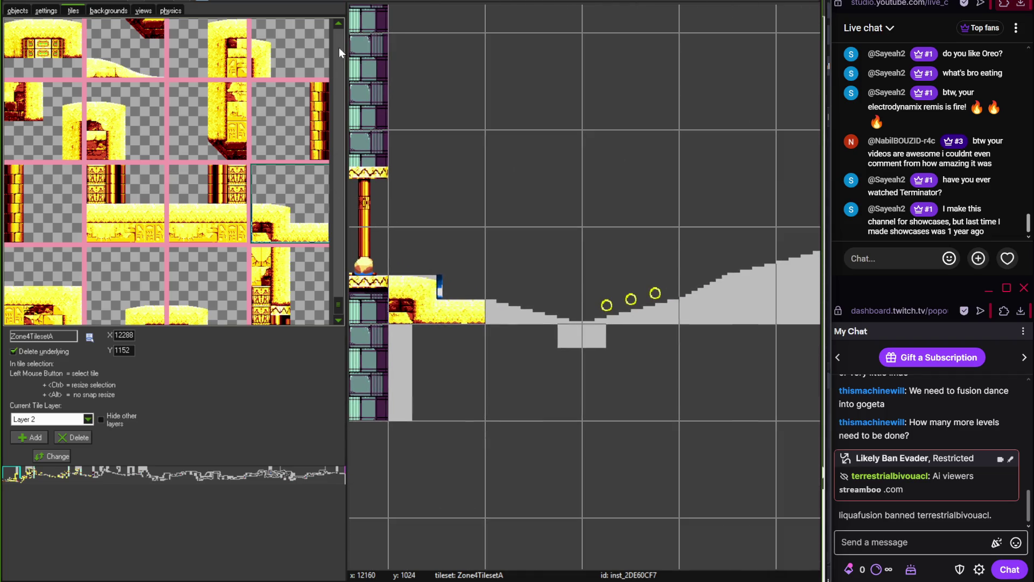
pyautogui.moveTo(338, 26); pyautogui.dragTo(338, 27)
pyautogui.click(204, 105)
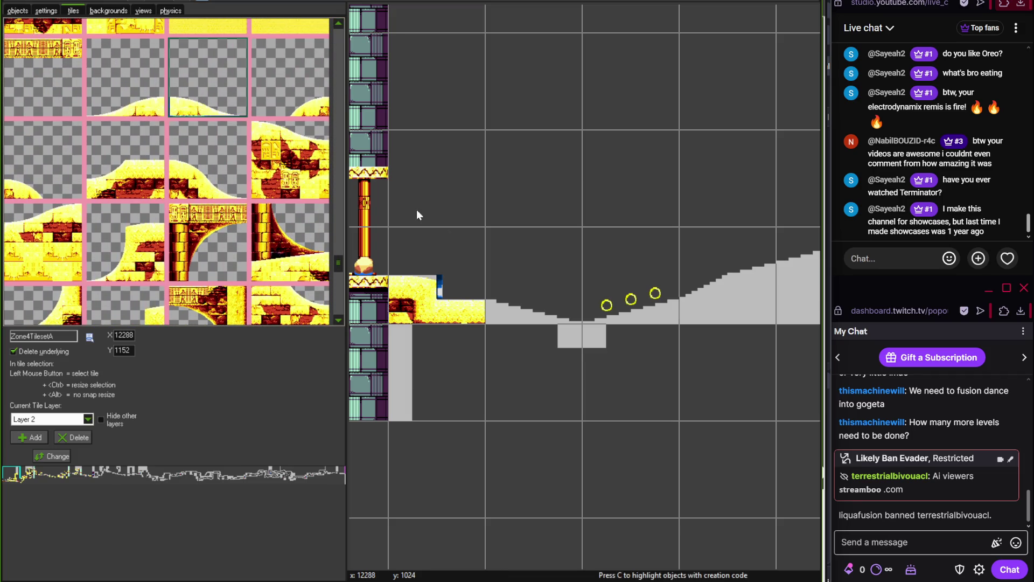
pyautogui.click(501, 269)
pyautogui.scroll(1, 598, 304)
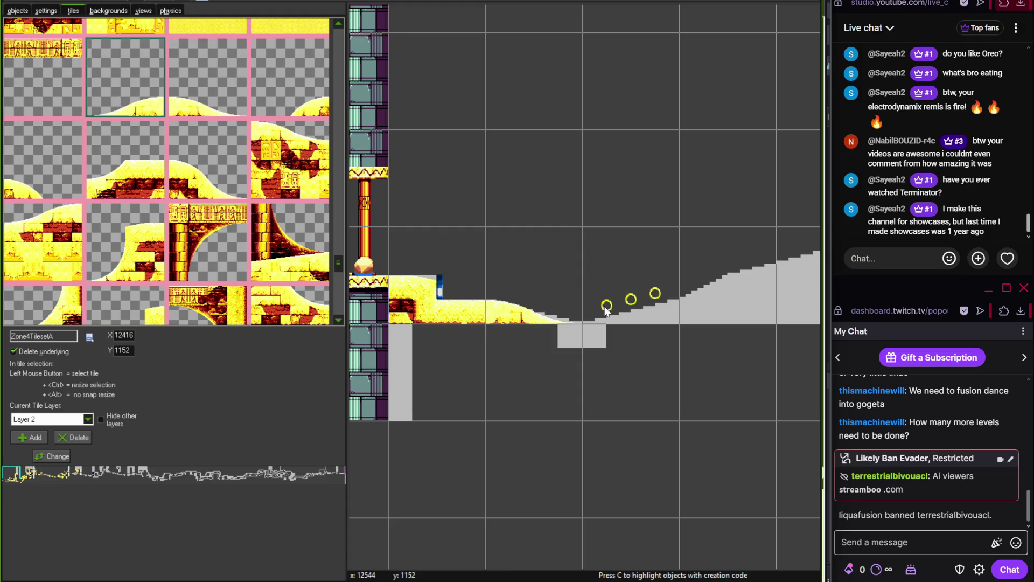
pyautogui.click(605, 311)
# Fill the cell below the dip with a desert brick block, then check the Photoshop reference
pyautogui.moveTo(340, 319); pyautogui.dragTo(340, 318)
pyautogui.click(339, 24)
pyautogui.moveTo(340, 24); pyautogui.dragTo(338, 25)
pyautogui.click(209, 127)
pyautogui.click(535, 358)
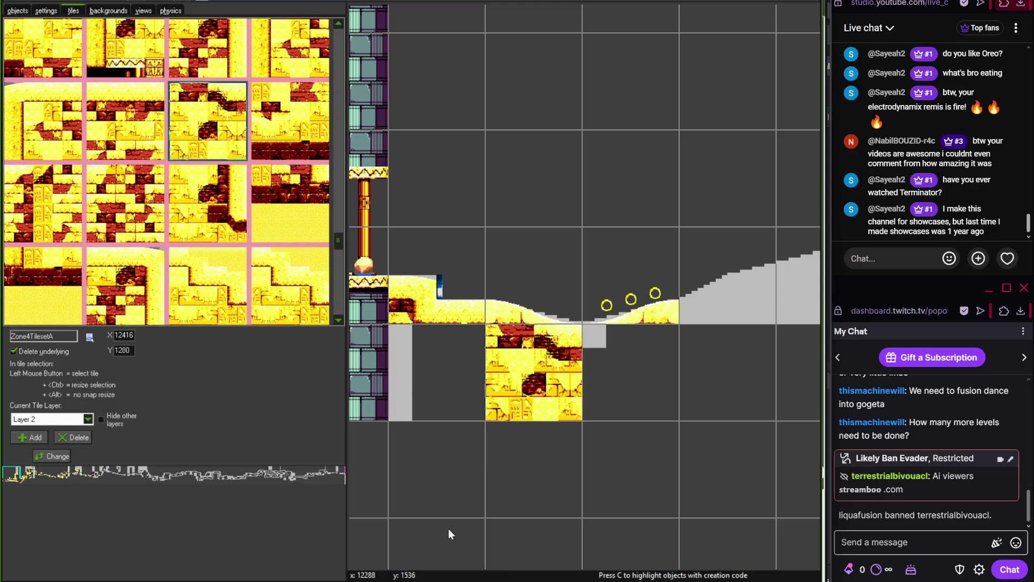
pyautogui.hotkey('alt', 'Tab')
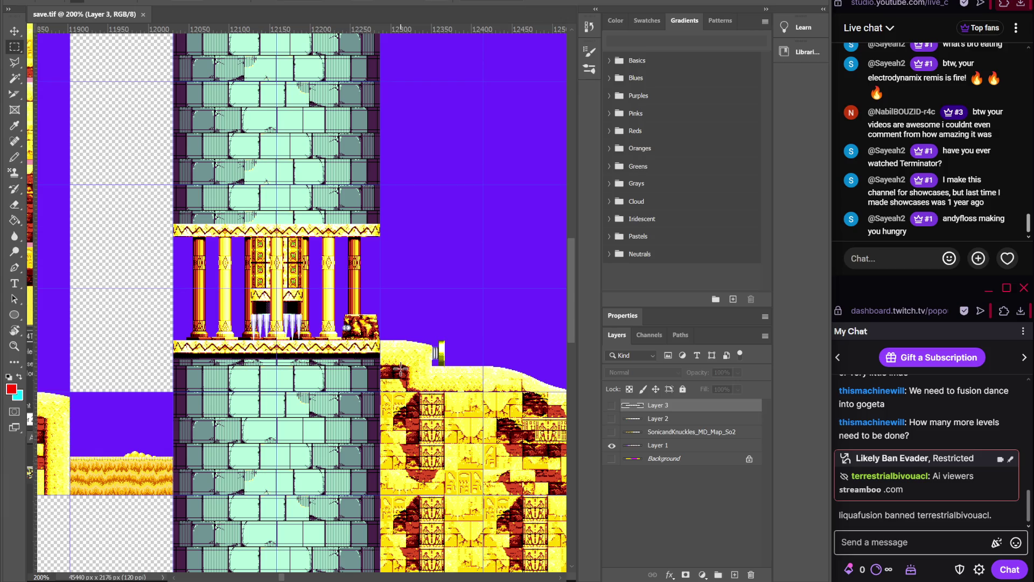
# Pan the save.tif reference to the desert section for comparison
pyautogui.hotkey('alt', 'Tab')
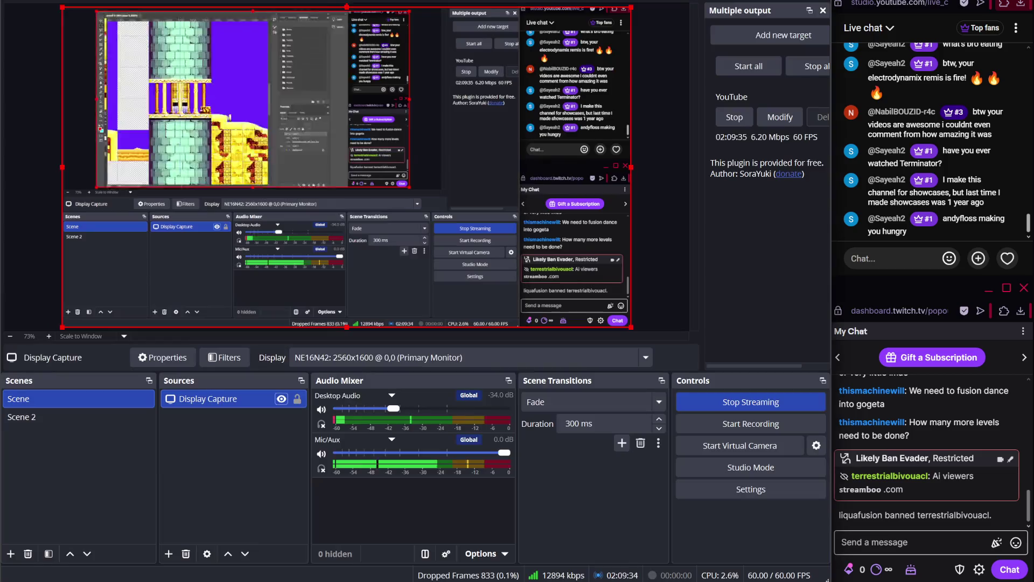
pyautogui.hotkey('alt', 'Tab')
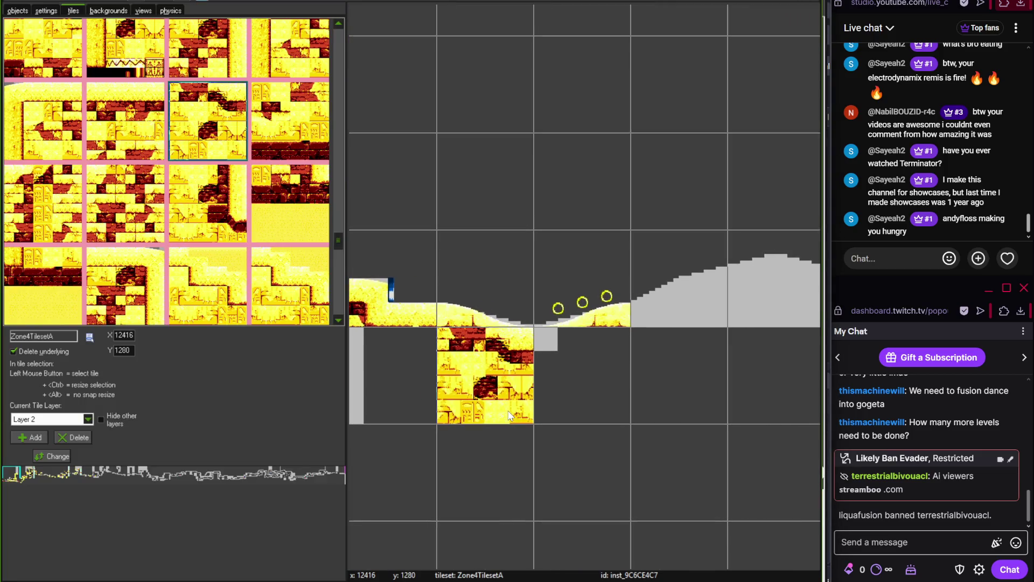
pyautogui.hotkey('alt', 'Tab')
pyautogui.moveTo(384, 472); pyautogui.dragTo(250, 385)
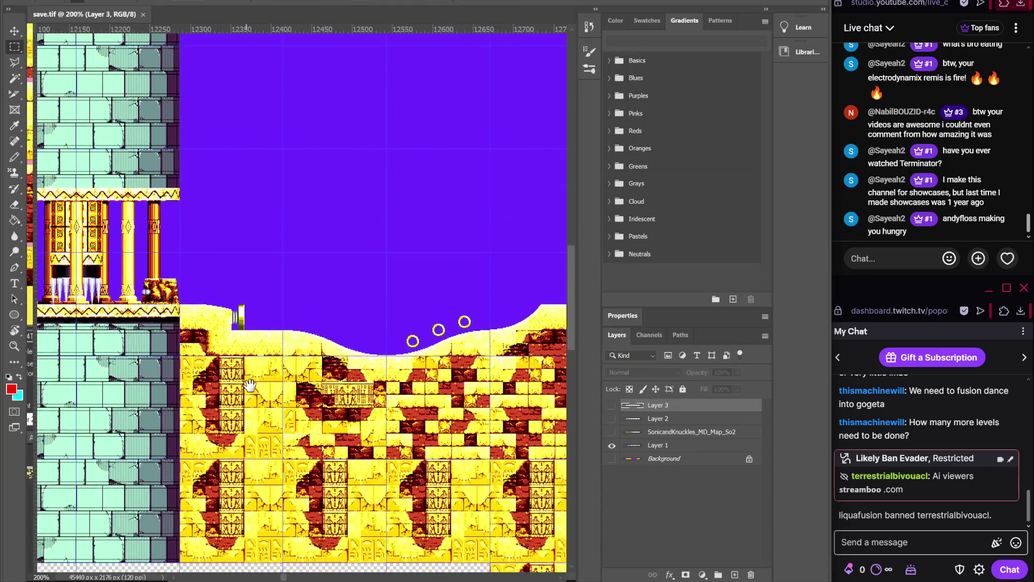
pyautogui.hotkey('alt', 'Tab')
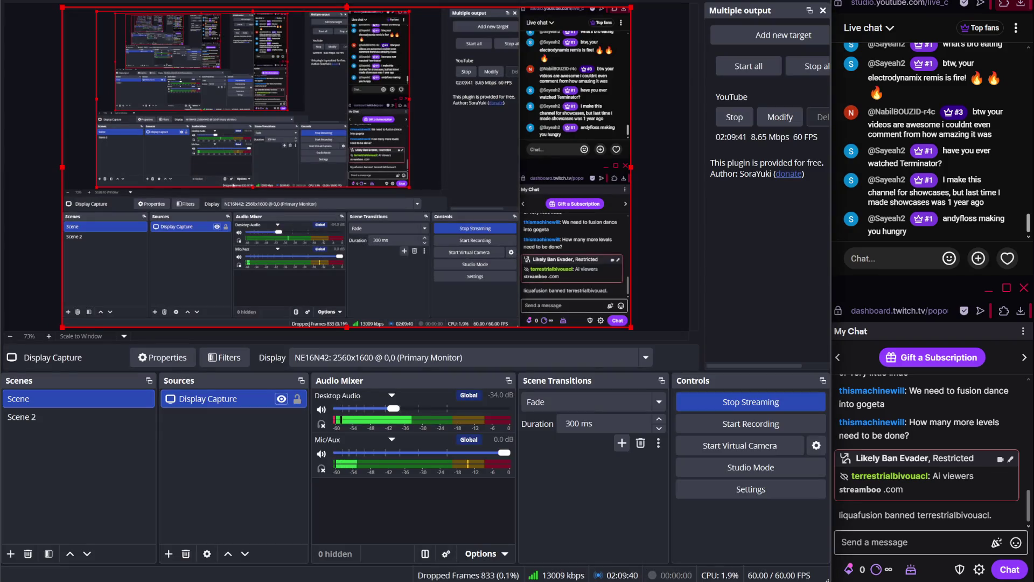
pyautogui.hotkey('alt', 'Tab')
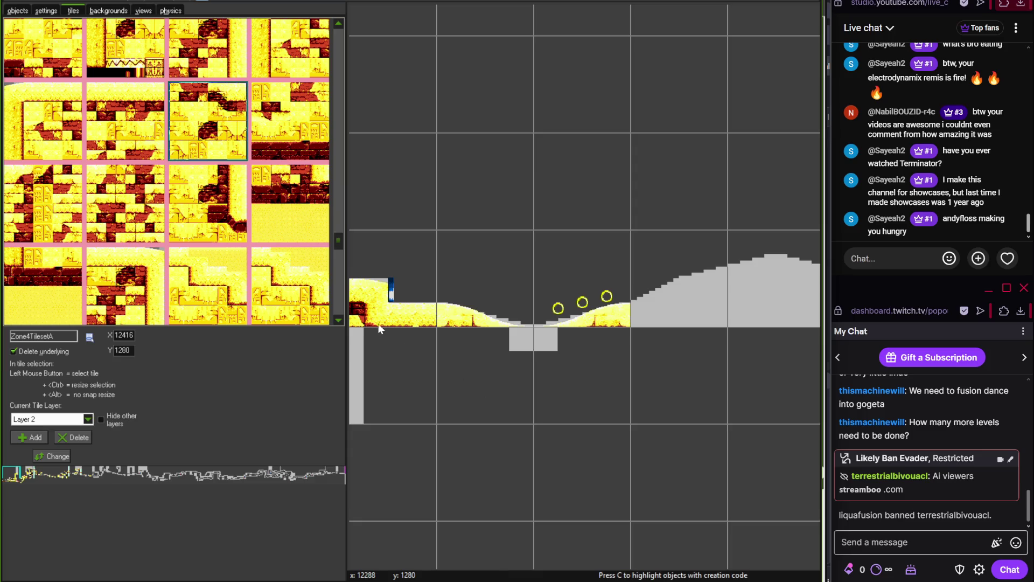
# Replace the block below the dip with the inscription-panel desert brick tile
pyautogui.click(339, 24)
pyautogui.click(339, 25)
pyautogui.click(339, 25)
pyautogui.click(338, 25)
pyautogui.click(338, 25)
pyautogui.click(338, 24)
pyautogui.click(66, 162)
pyautogui.click(506, 399)
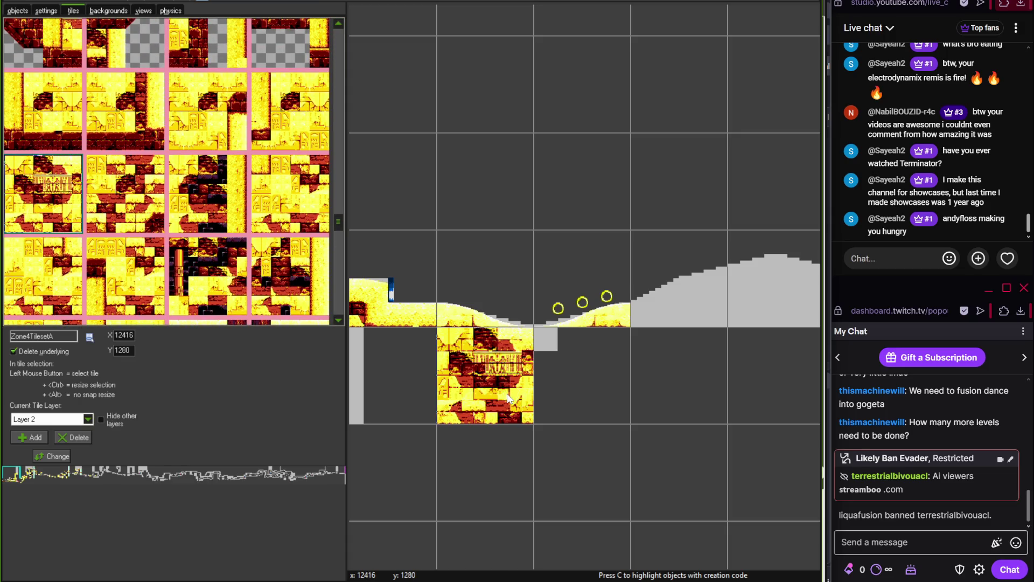
# Pan the Photoshop reference further along the desert section
pyautogui.hotkey('alt', 'Tab')
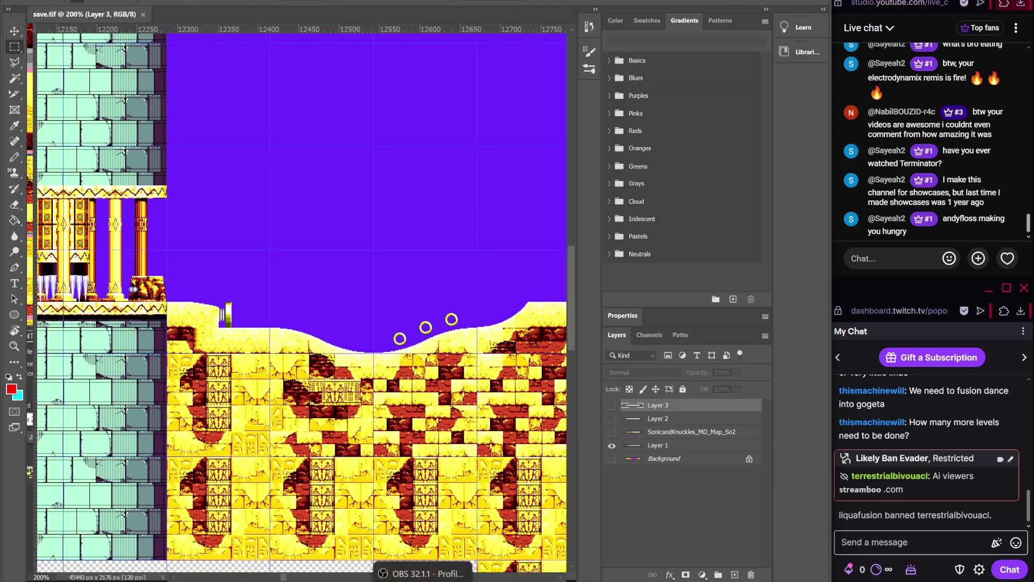
pyautogui.hotkey('alt', 'Tab')
pyautogui.hotkey('alt', 'Tab')
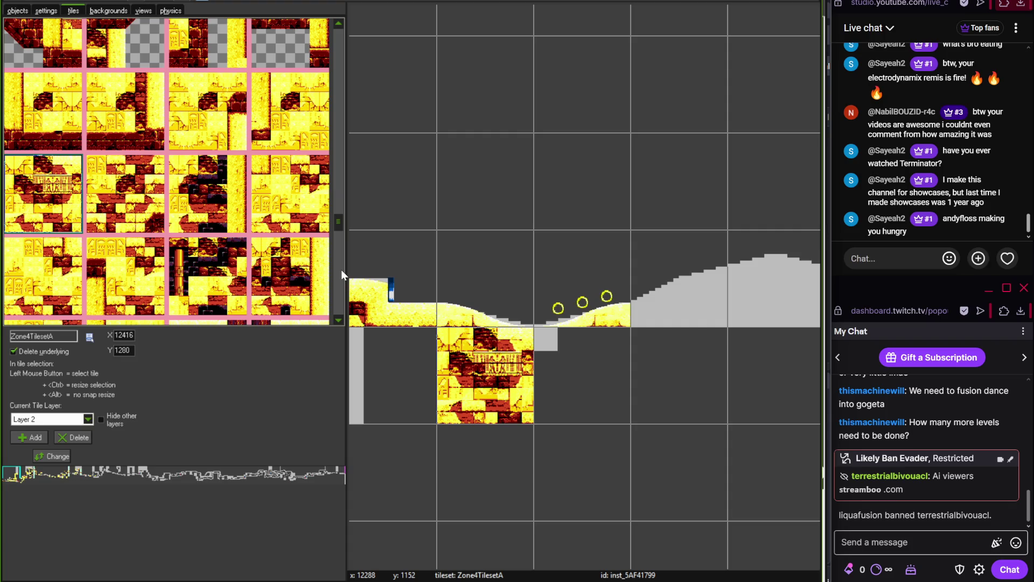
pyautogui.hotkey('alt', 'Tab')
pyautogui.moveTo(479, 431); pyautogui.dragTo(346, 414)
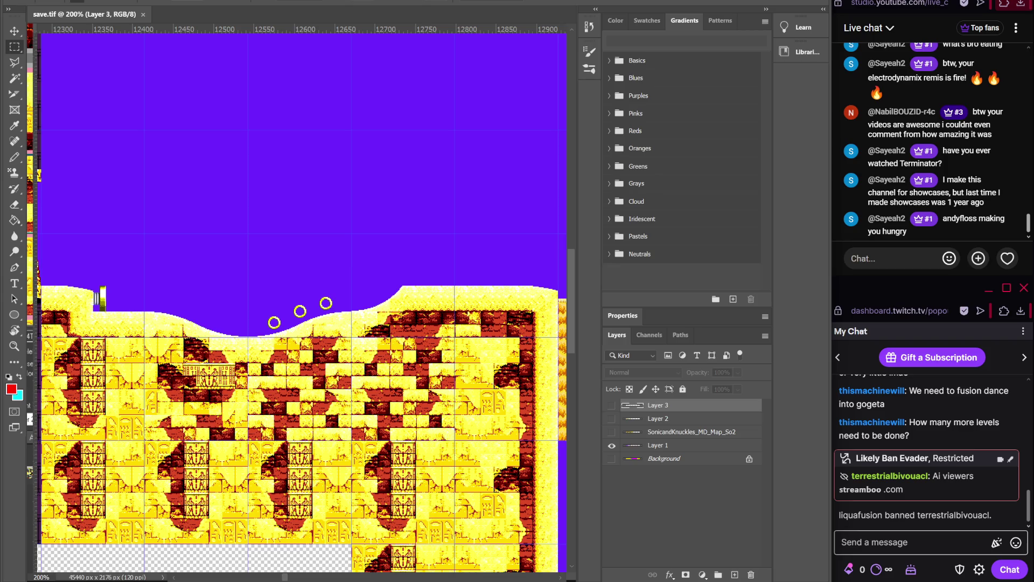
pyautogui.hotkey('alt', 'Tab')
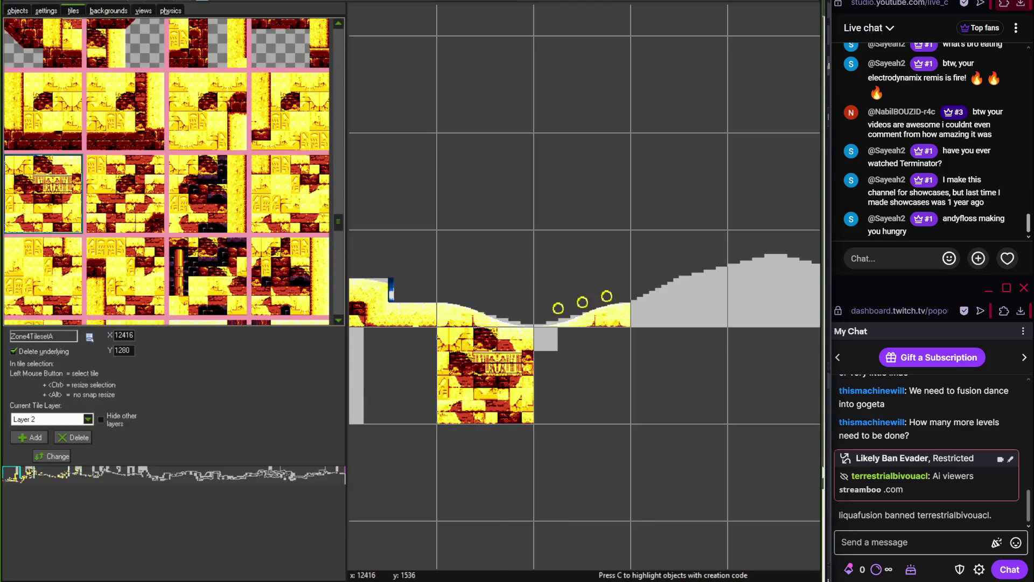
# Place the next red-and-yellow desert brick block, matching the reference
pyautogui.moveTo(335, 225); pyautogui.dragTo(337, 237)
pyautogui.click(149, 242)
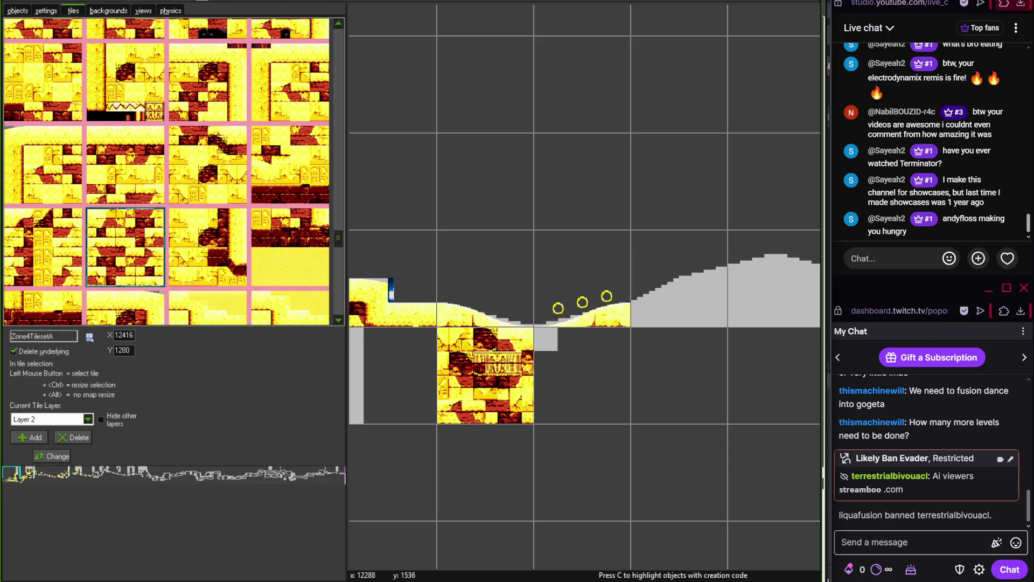
pyautogui.hotkey('alt', 'Tab')
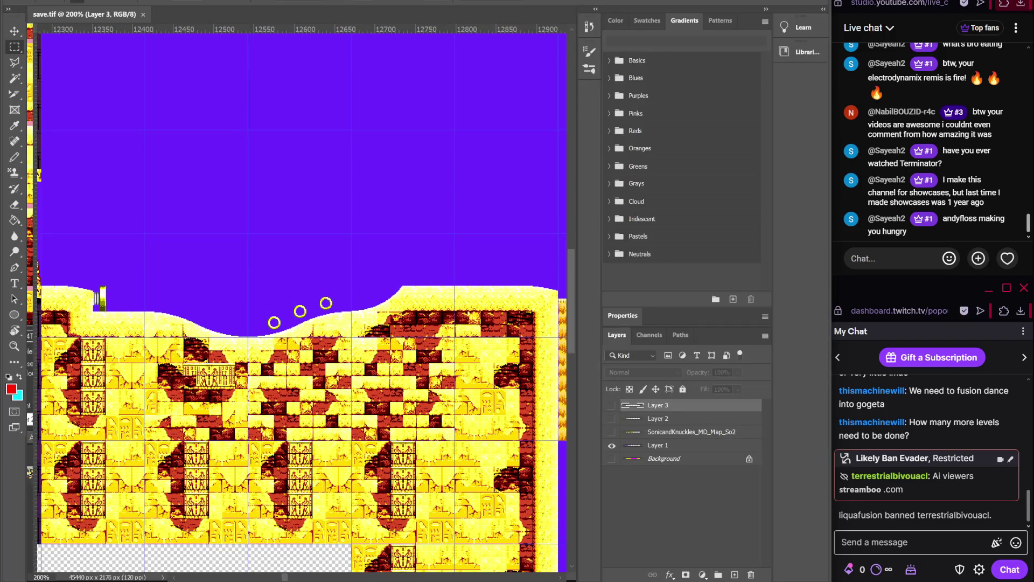
pyautogui.hotkey('alt', 'Tab')
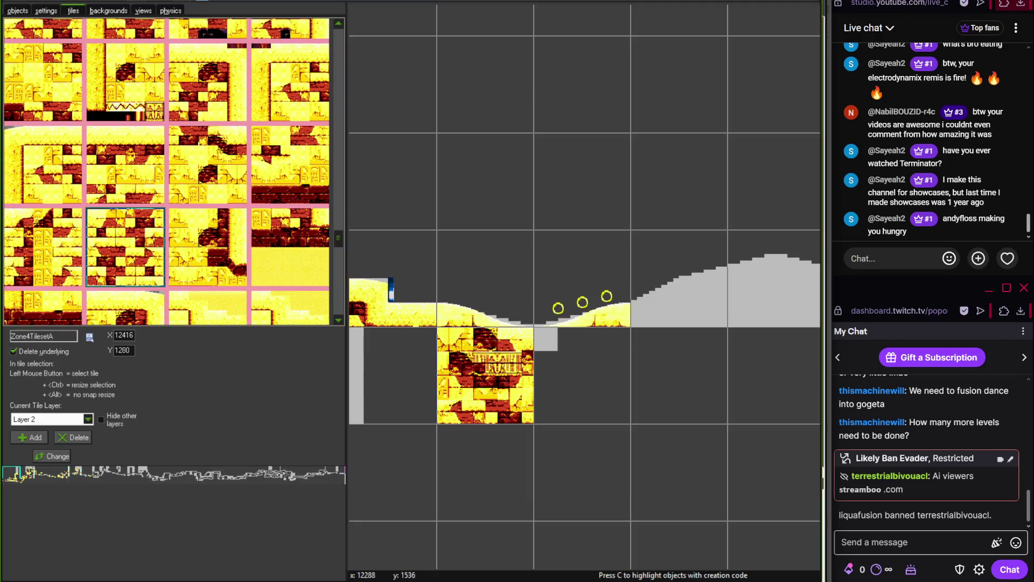
pyautogui.click(604, 371)
# Bring the grey hill into view and compare it with the Photoshop reference
pyautogui.moveTo(609, 372); pyautogui.dragTo(424, 353)
pyautogui.moveTo(337, 237)
pyautogui.mouseDown()
pyautogui.moveTo(330, 81)
pyautogui.moveTo(339, 36)
pyautogui.mouseUp()
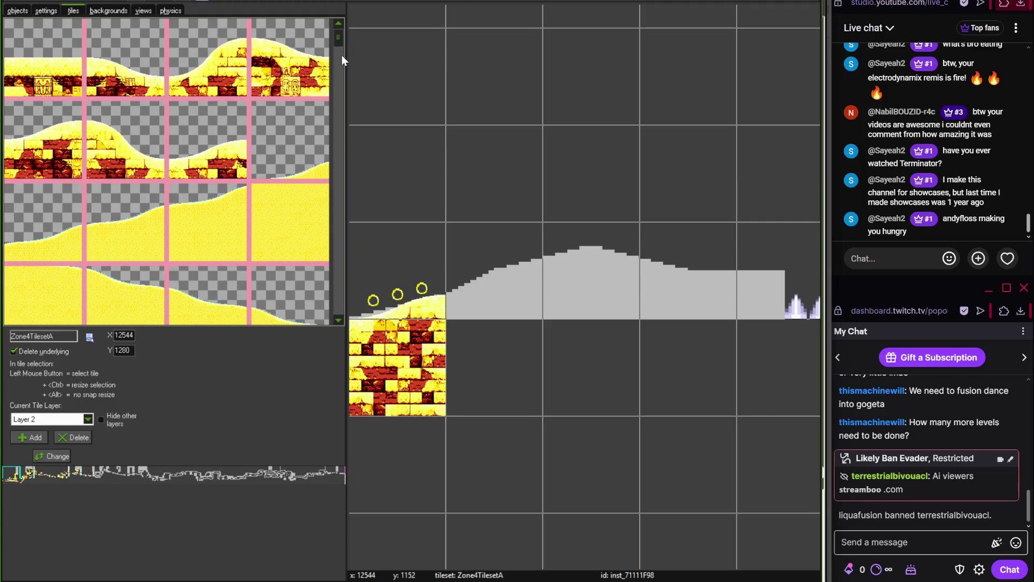
pyautogui.moveTo(465, 219)
pyautogui.mouseDown()
pyautogui.moveTo(672, 201)
pyautogui.moveTo(421, 189)
pyautogui.mouseUp()
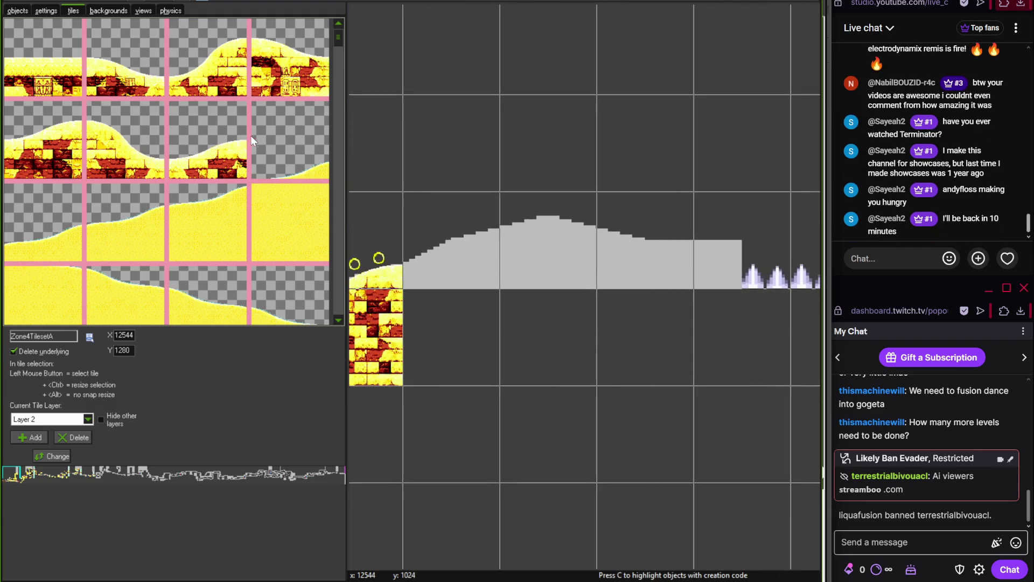
pyautogui.hotkey('alt', 'Tab')
pyautogui.moveTo(419, 427); pyautogui.dragTo(376, 422)
pyautogui.hotkey('alt', 'Tab')
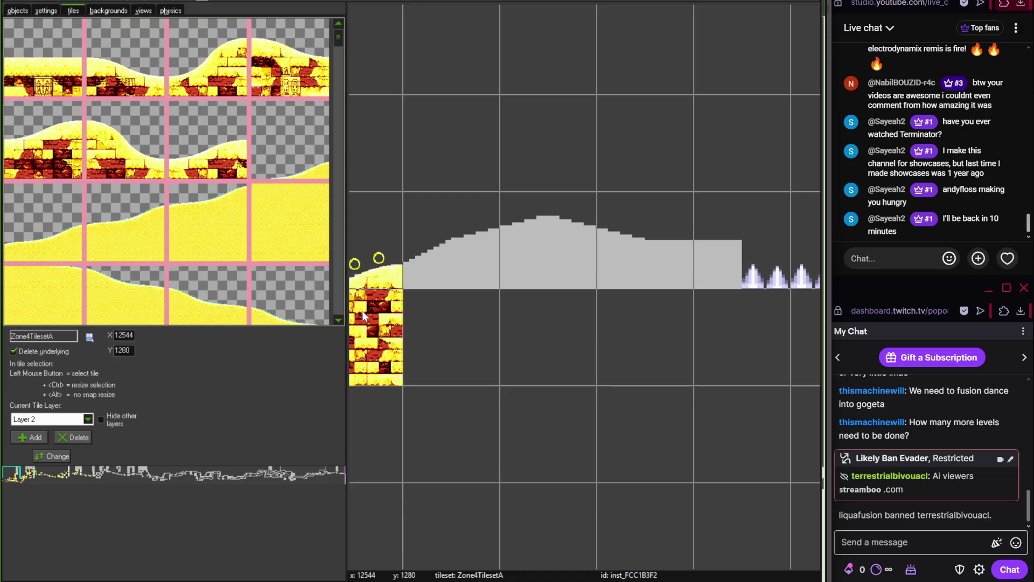
# Paint a desert brick tile and a sloped brick tile onto the grey hill
pyautogui.click(210, 140)
pyautogui.click(458, 267)
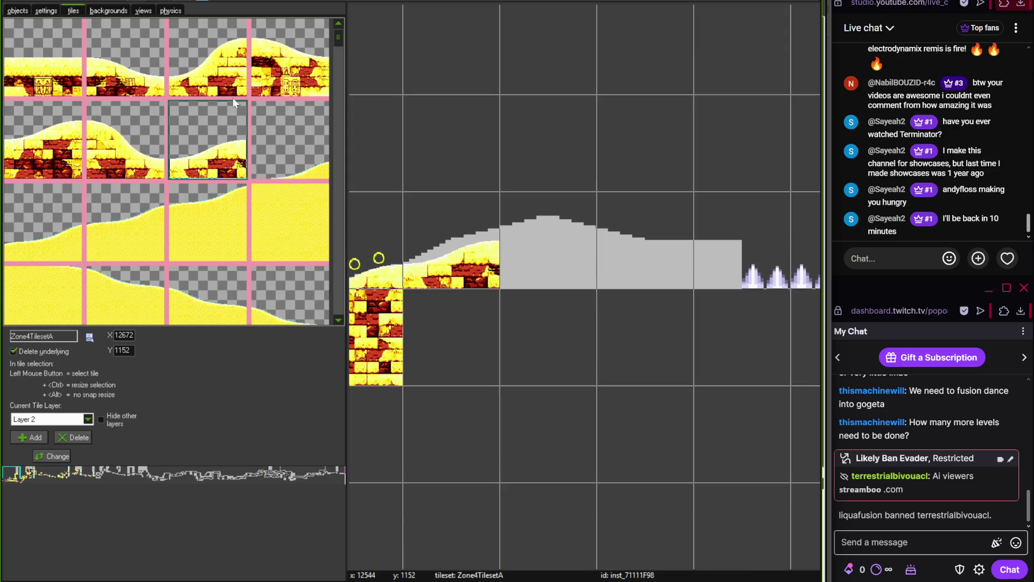
pyautogui.click(60, 148)
pyautogui.click(548, 252)
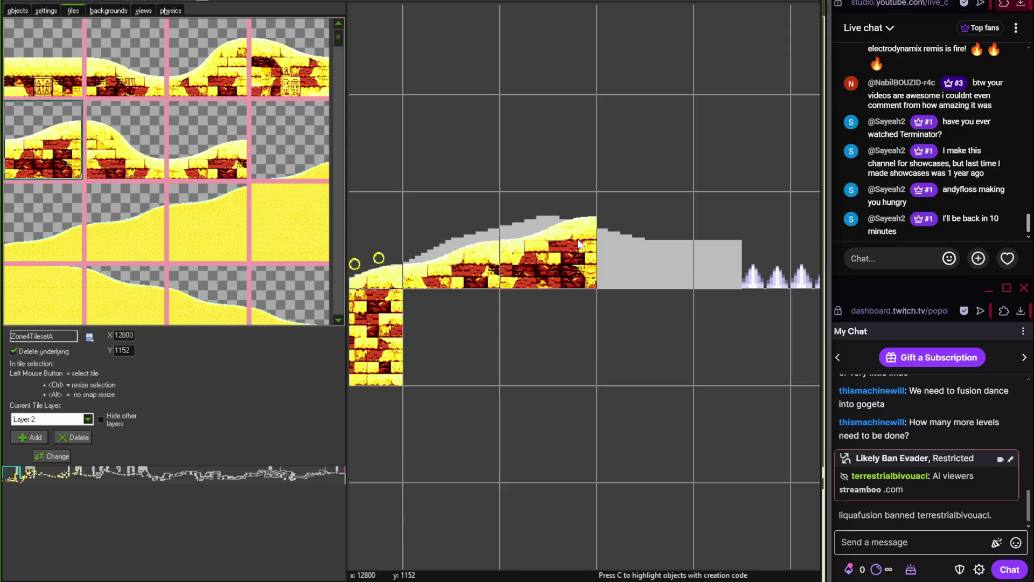
pyautogui.click(289, 58)
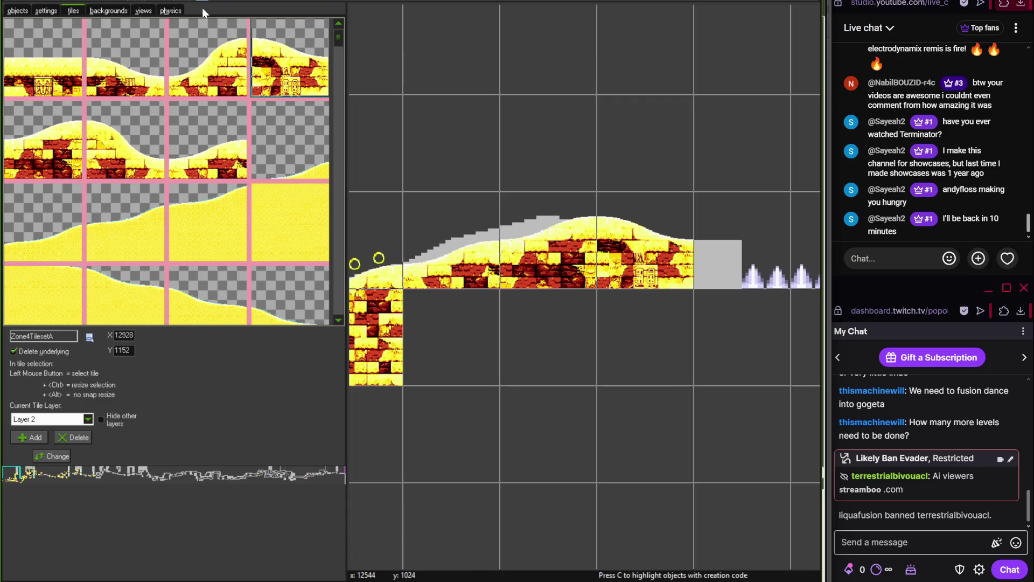
pyautogui.scroll(2, 498, 172)
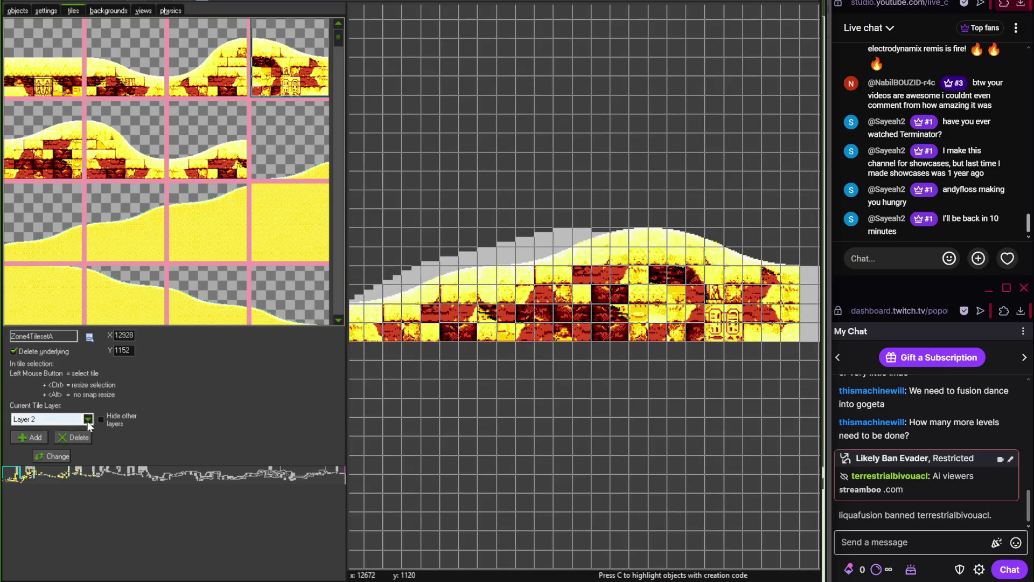
# Set the tile layer depth to 20
pyautogui.click(54, 456)
pyautogui.write('20')
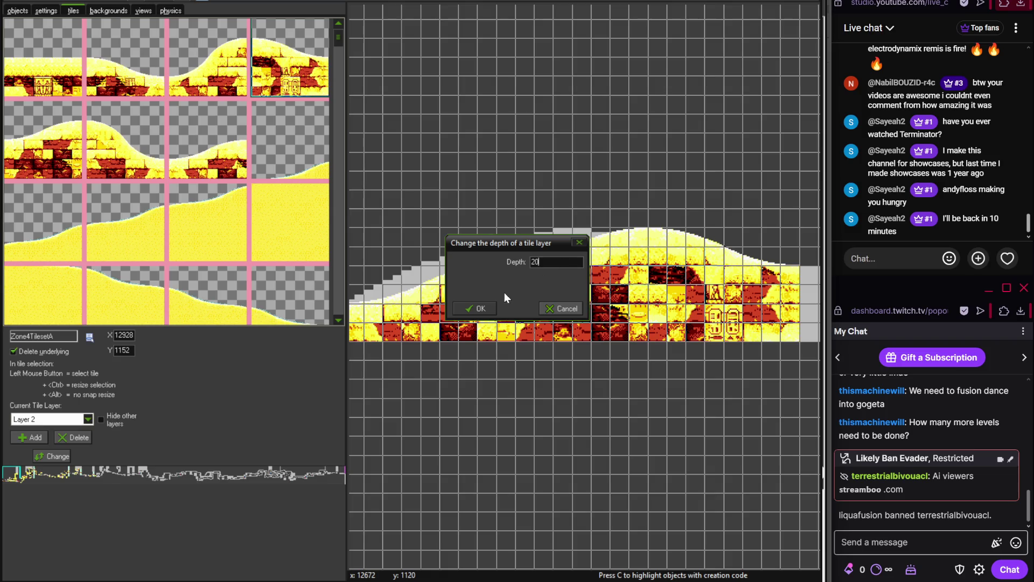
pyautogui.click(475, 308)
# Move the RightTriangleTerrain slope to X 12800 to fit the hill
pyautogui.click(24, 15)
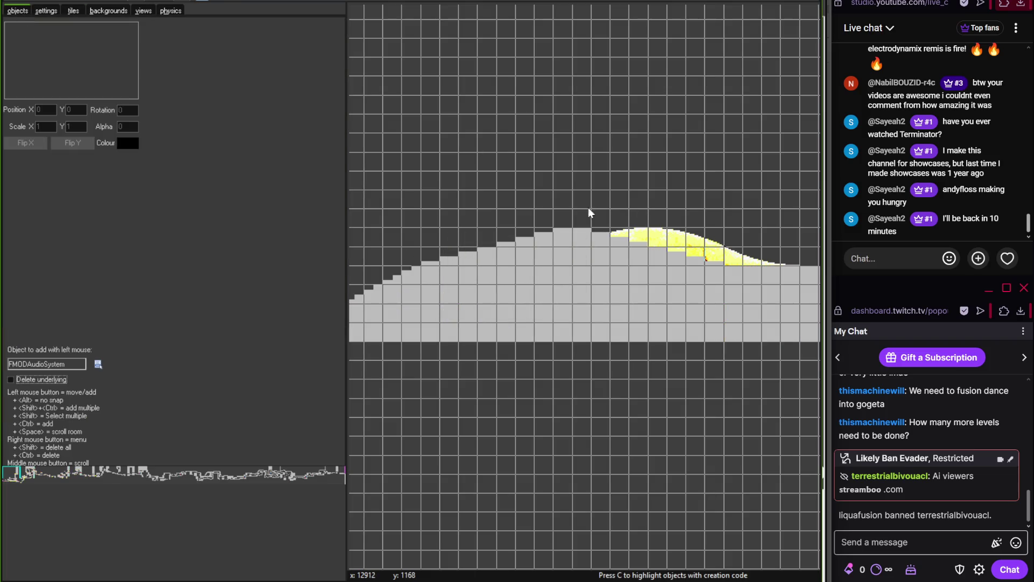
pyautogui.click(605, 249)
pyautogui.moveTo(613, 247)
pyautogui.mouseDown()
pyautogui.moveTo(465, 195)
pyautogui.moveTo(500, 237)
pyautogui.moveTo(534, 237)
pyautogui.mouseUp()
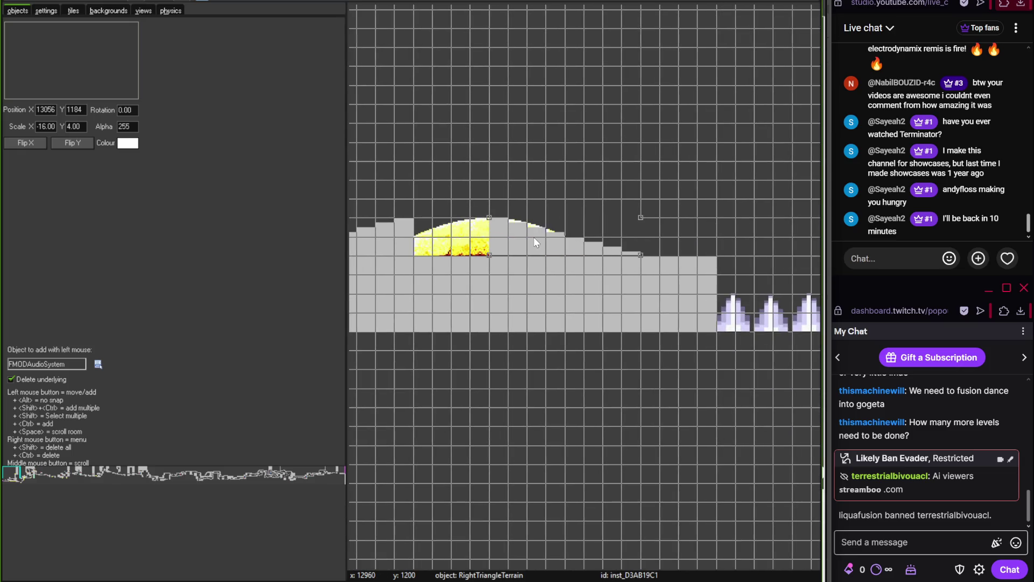
pyautogui.moveTo(402, 244); pyautogui.dragTo(595, 231)
# Reposition and shorten the RectangleTerrain block under the hill, and delete the stray yellow tiles
pyautogui.moveTo(531, 286)
pyautogui.mouseDown()
pyautogui.moveTo(628, 283)
pyautogui.moveTo(586, 289)
pyautogui.moveTo(535, 262)
pyautogui.mouseUp()
pyautogui.click(535, 262)
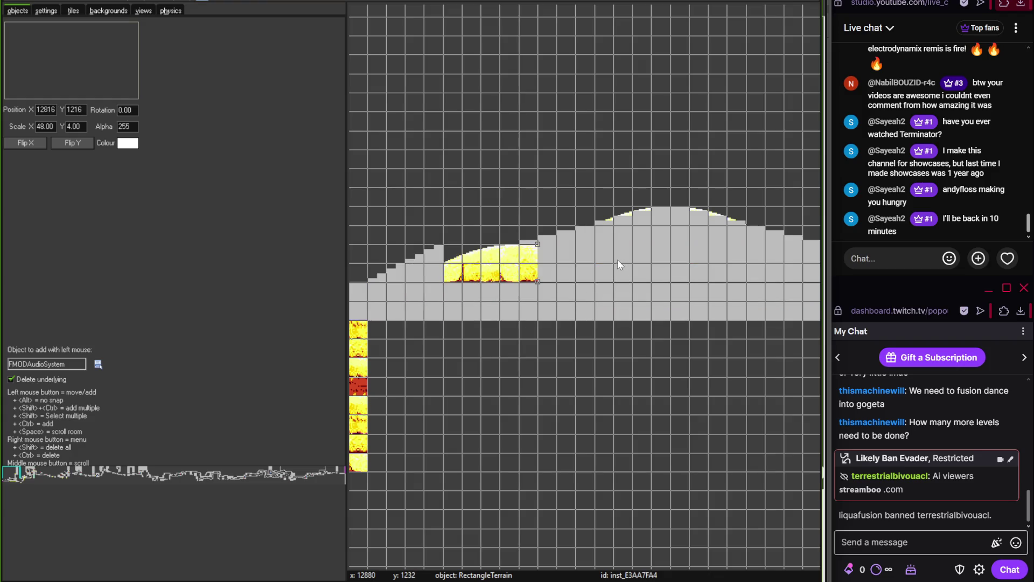
pyautogui.moveTo(606, 256); pyautogui.dragTo(323, 235)
pyautogui.moveTo(700, 256); pyautogui.dragTo(614, 258)
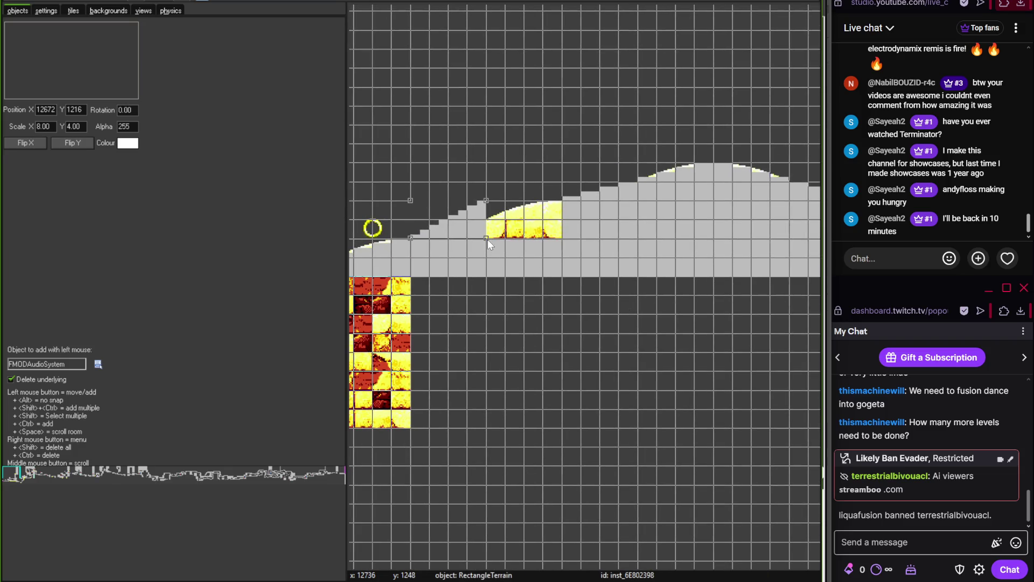
pyautogui.keyDown('ctrl'); pyautogui.rightClick(487, 239); pyautogui.keyUp('ctrl')
pyautogui.keyDown('ctrl'); pyautogui.rightClick(560, 237); pyautogui.keyUp('ctrl')
pyautogui.moveTo(678, 337)
pyautogui.mouseDown()
pyautogui.moveTo(552, 303)
pyautogui.moveTo(134, 34)
pyautogui.mouseUp()
# Set the tile layer depth back to 2 so the tiles show again
pyautogui.click(73, 12)
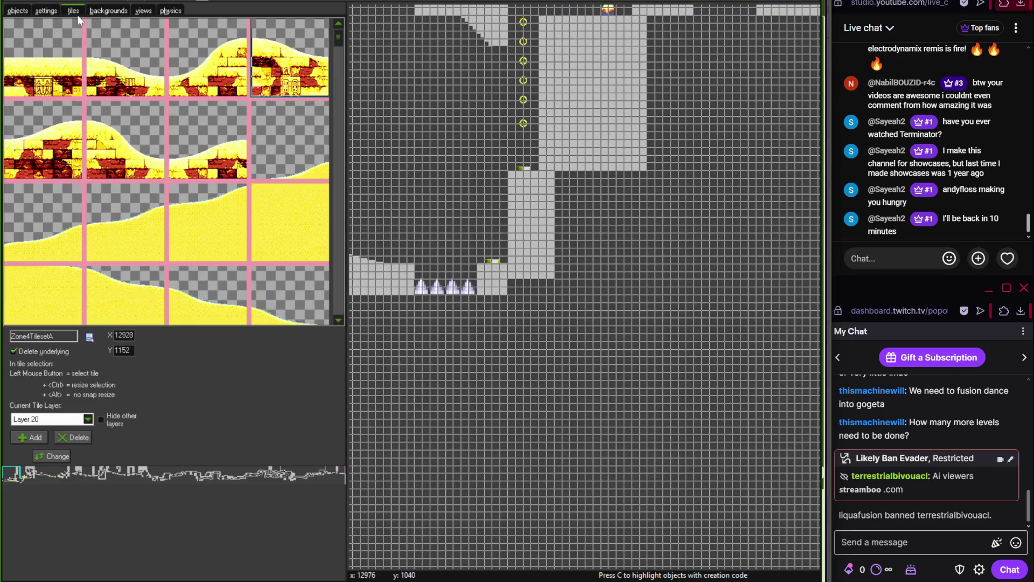
pyautogui.write('160')
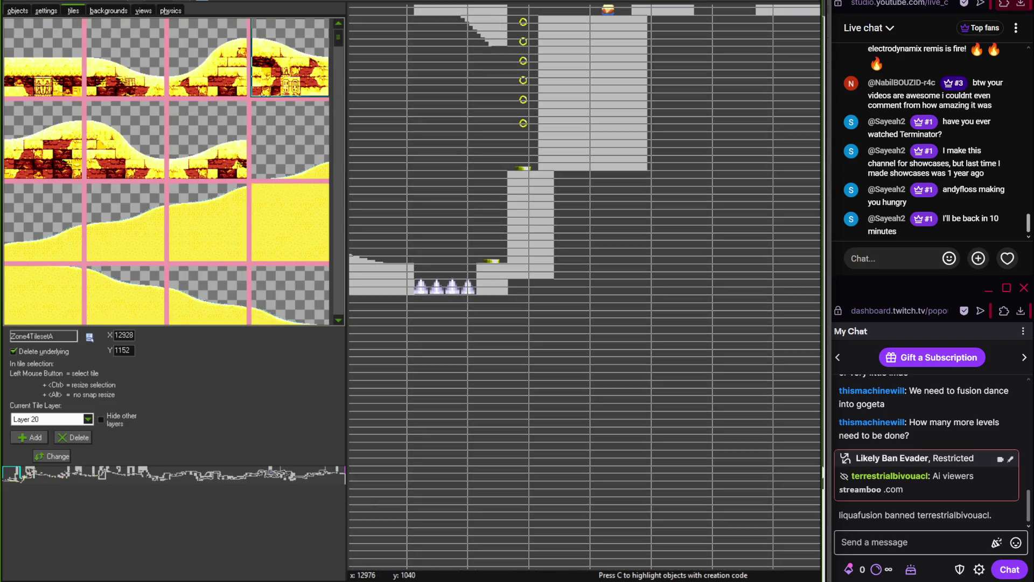
pyautogui.write('0')
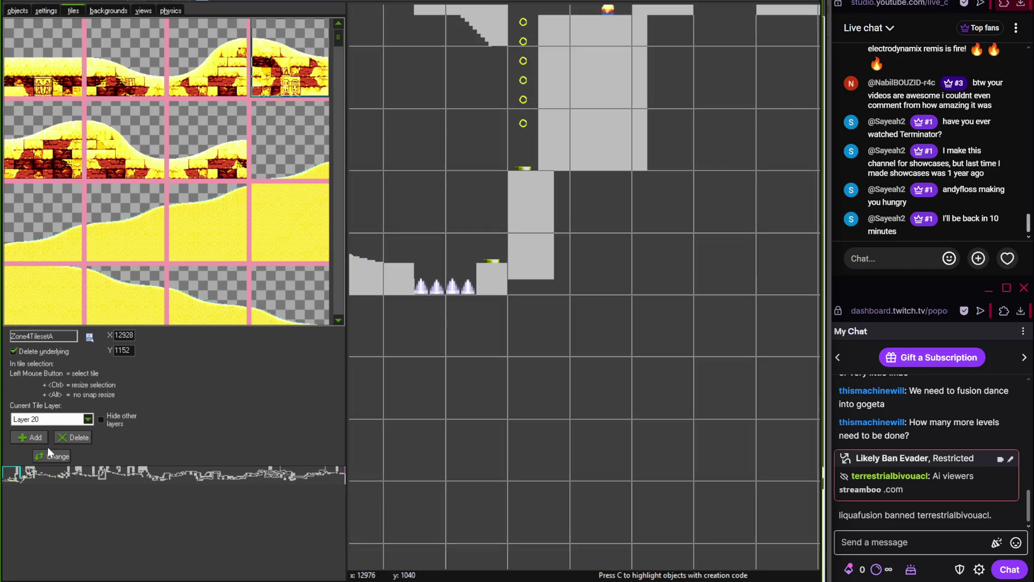
pyautogui.click(52, 457)
pyautogui.write('2')
pyautogui.click(475, 308)
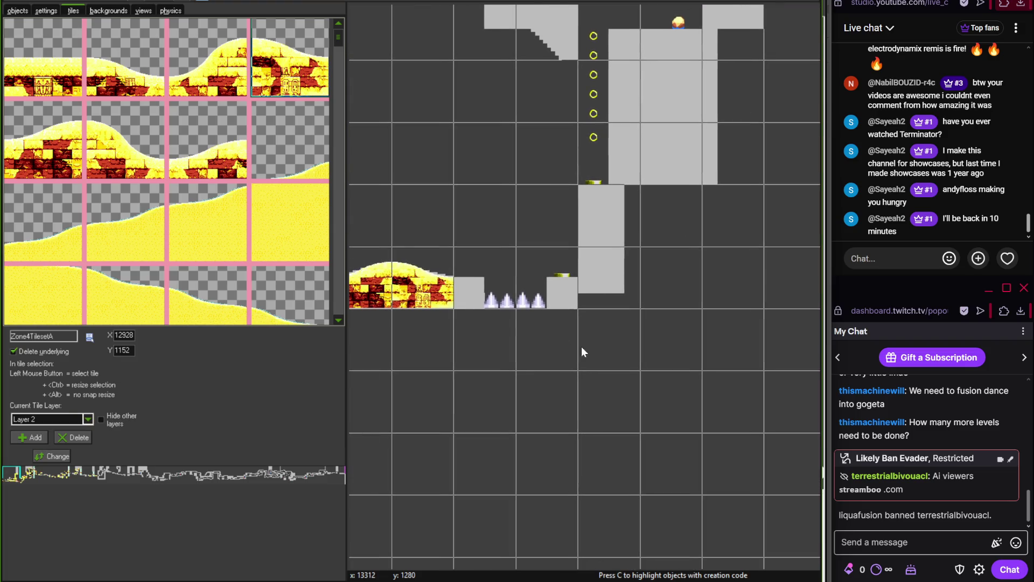
# Place yellow-and-red temple brick tiles on the platform right of the spike pit
pyautogui.scroll(-5, 337, 56)
pyautogui.moveTo(340, 57); pyautogui.dragTo(336, 127)
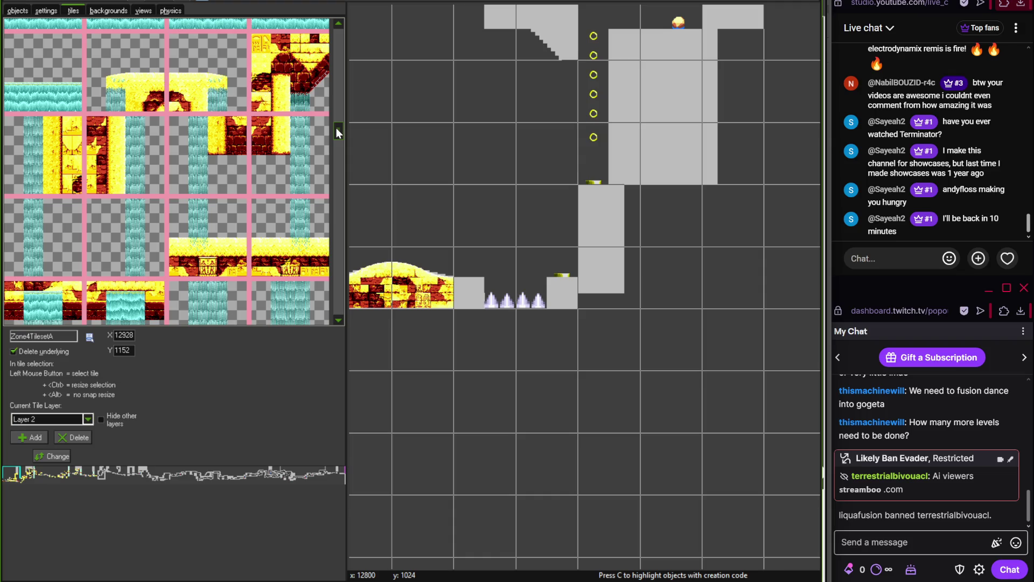
pyautogui.moveTo(336, 128)
pyautogui.mouseDown()
pyautogui.moveTo(339, 69)
pyautogui.moveTo(337, 204)
pyautogui.mouseUp()
pyautogui.click(238, 126)
pyautogui.click(538, 266)
pyautogui.click(290, 140)
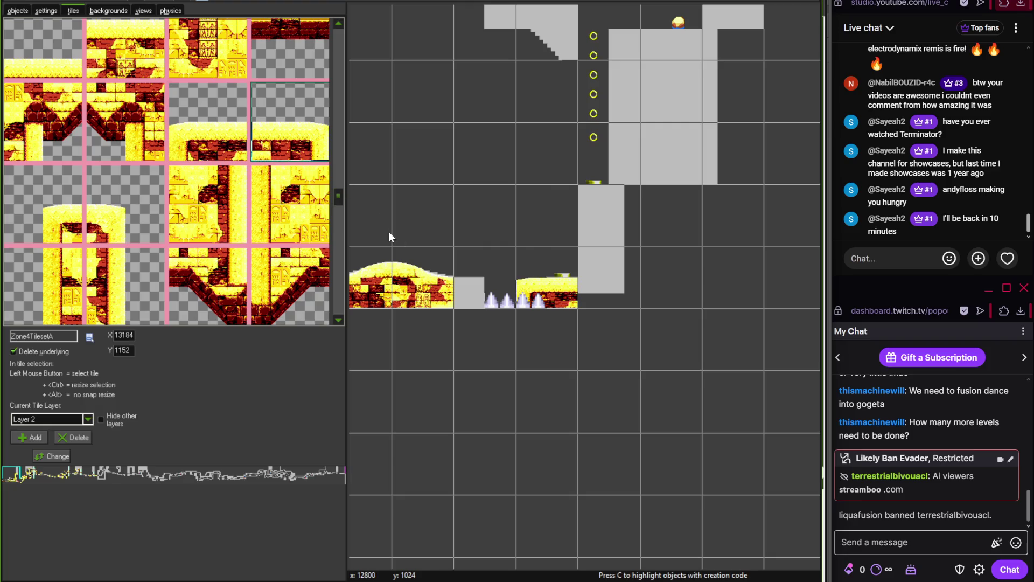
pyautogui.click(417, 276)
pyautogui.scroll(3, 567, 264)
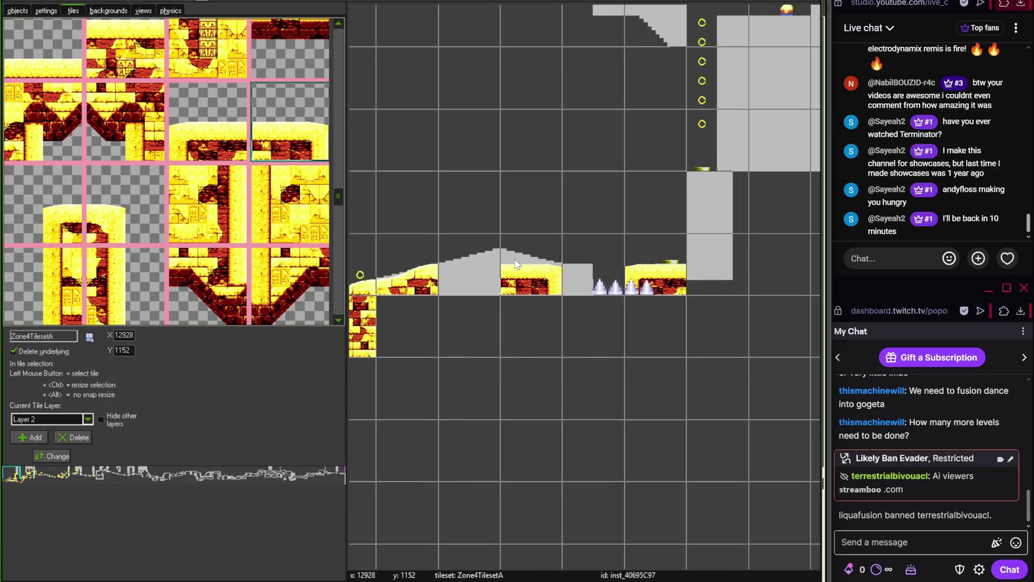
# Paint the top-left hill tile over the grey slope before the spikes
pyautogui.scroll(-3, 567, 264)
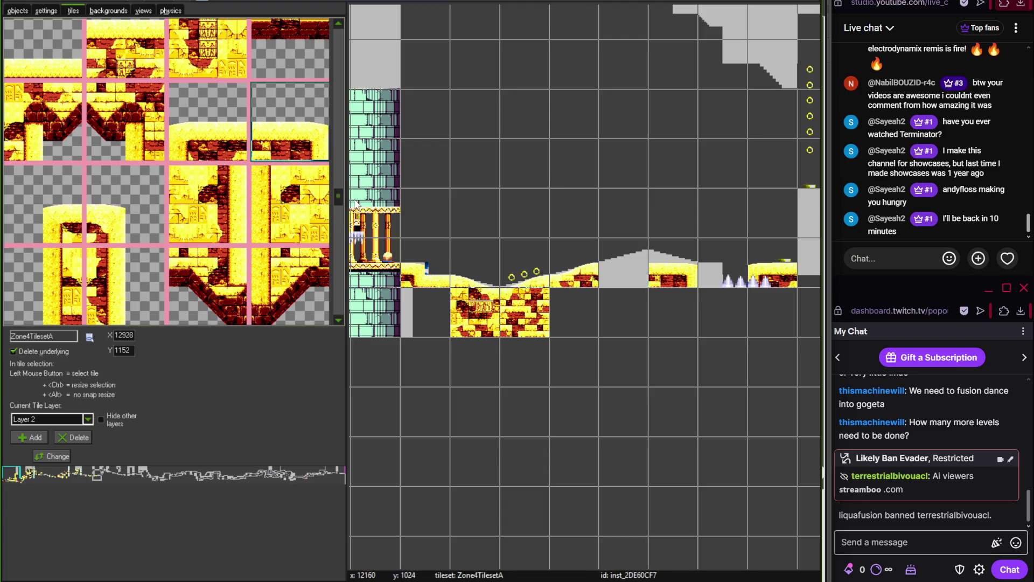
pyautogui.moveTo(340, 197); pyautogui.dragTo(272, 45)
pyautogui.click(43, 58)
pyautogui.click(651, 274)
pyautogui.scroll(2, 617, 292)
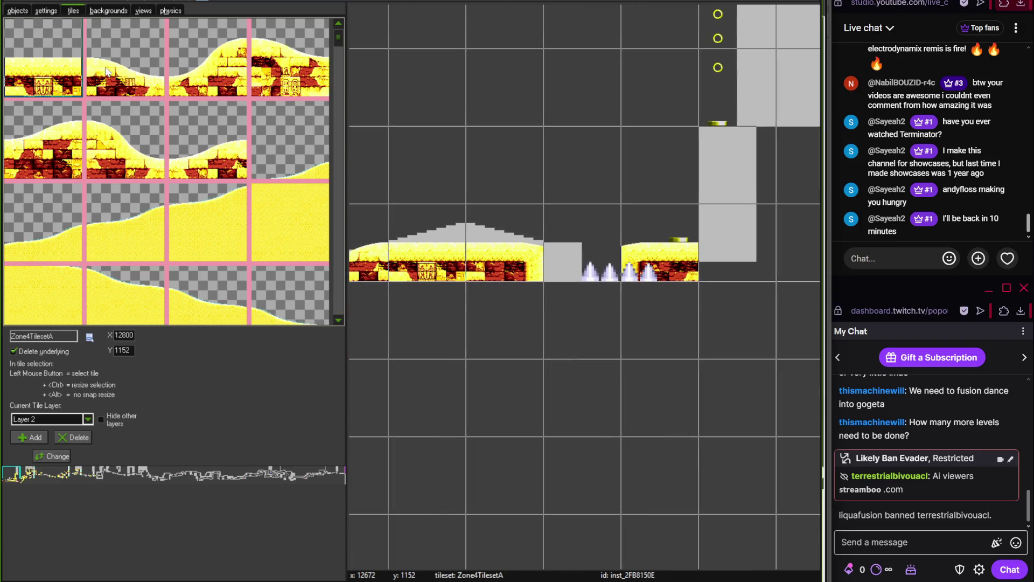
# Delete the two leftover grey slope objects and shorten the RectangleTerrain block to 16 by 4
pyautogui.click(18, 11)
pyautogui.keyDown('ctrl'); pyautogui.rightClick(467, 242); pyautogui.keyUp('ctrl')
pyautogui.keyDown('ctrl'); pyautogui.rightClick(501, 237); pyautogui.keyUp('ctrl')
pyautogui.scroll(2, 573, 259)
pyautogui.click(571, 254)
pyautogui.press('g')
pyautogui.moveTo(587, 264)
pyautogui.mouseDown()
pyautogui.moveTo(513, 264)
pyautogui.moveTo(664, 214)
pyautogui.moveTo(664, 253)
pyautogui.mouseUp()
# Trim the long terrain block to 14 by 4 and slide the spikes left against the platform
pyautogui.click(530, 267)
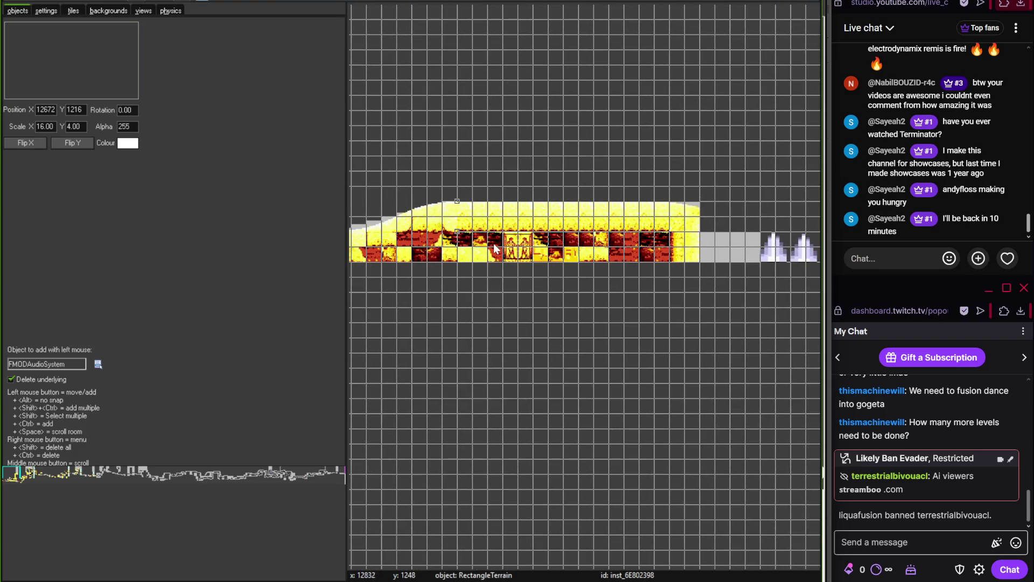
pyautogui.moveTo(759, 266)
pyautogui.mouseDown()
pyautogui.moveTo(446, 262)
pyautogui.moveTo(708, 283)
pyautogui.moveTo(428, 282)
pyautogui.mouseUp()
pyautogui.click(449, 267)
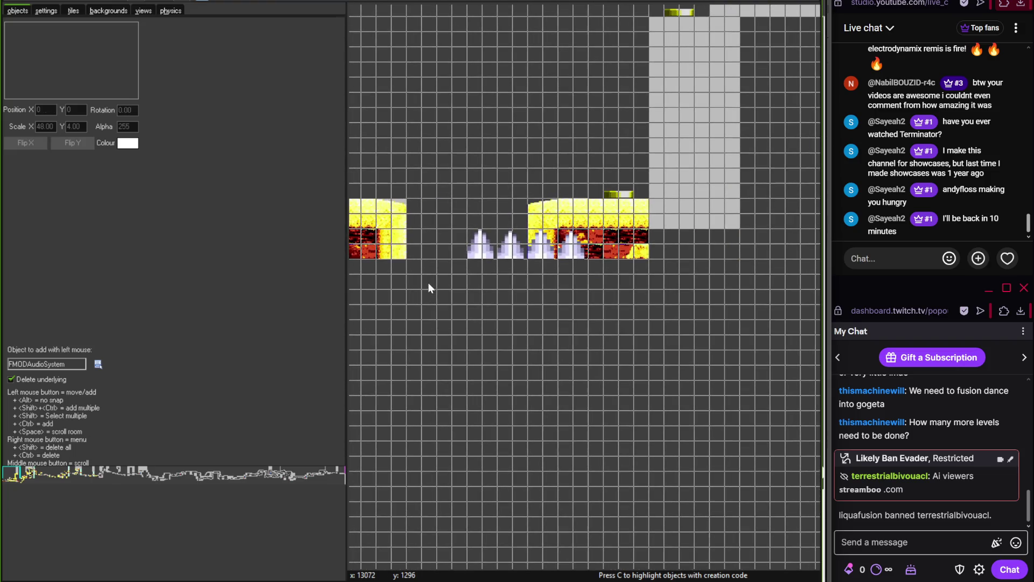
pyautogui.moveTo(523, 254); pyautogui.dragTo(464, 249)
# Delete the stray FMODAudioSystem instance and check the upper and lower terrain blocks
pyautogui.click(585, 235)
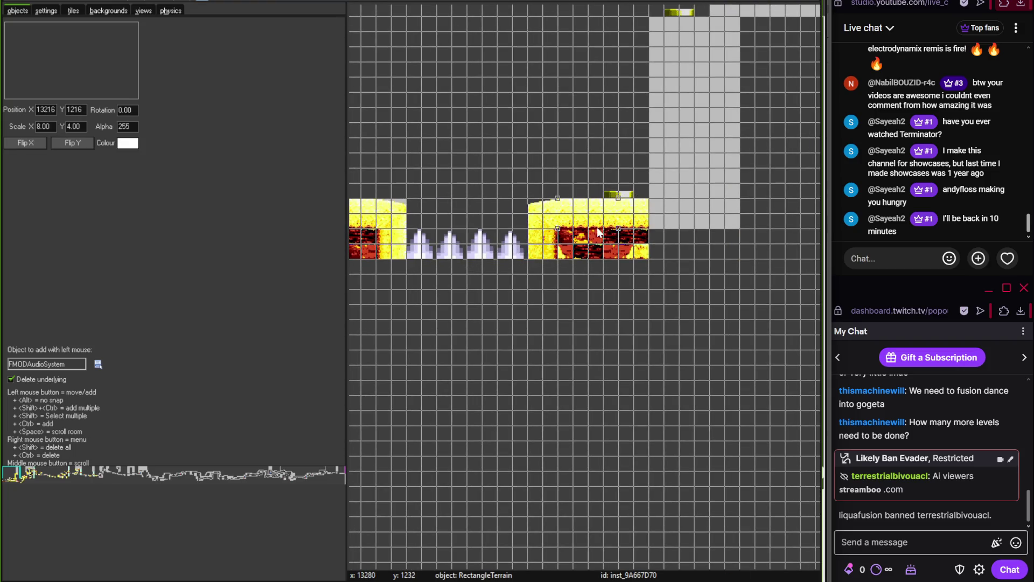
pyautogui.keyDown('ctrl'); pyautogui.click(625, 235); pyautogui.keyUp('ctrl')
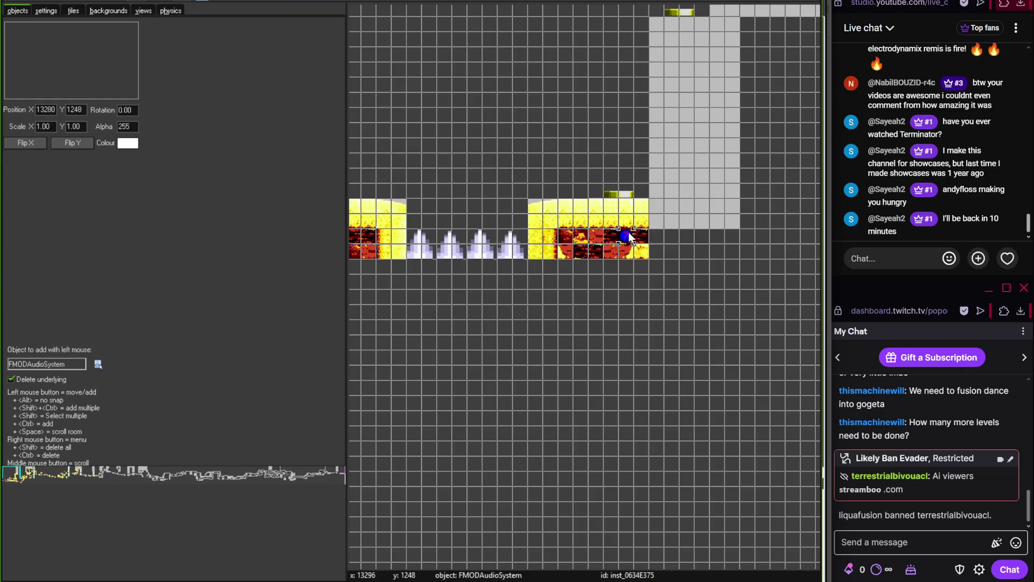
pyautogui.rightClick(632, 243)
pyautogui.click(653, 248)
pyautogui.rightClick(627, 253)
pyautogui.click(590, 232)
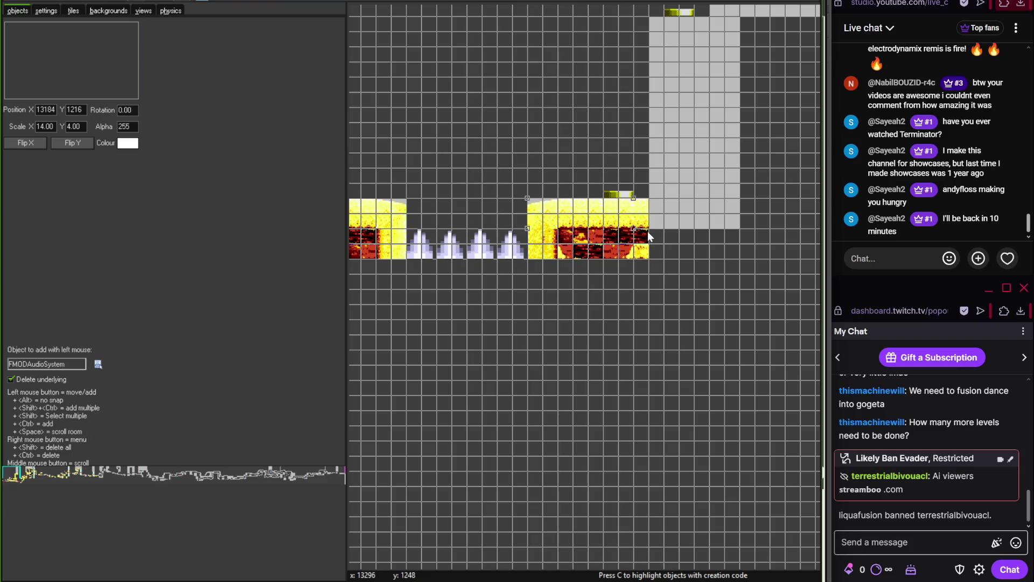
pyautogui.click(602, 249)
pyautogui.click(601, 296)
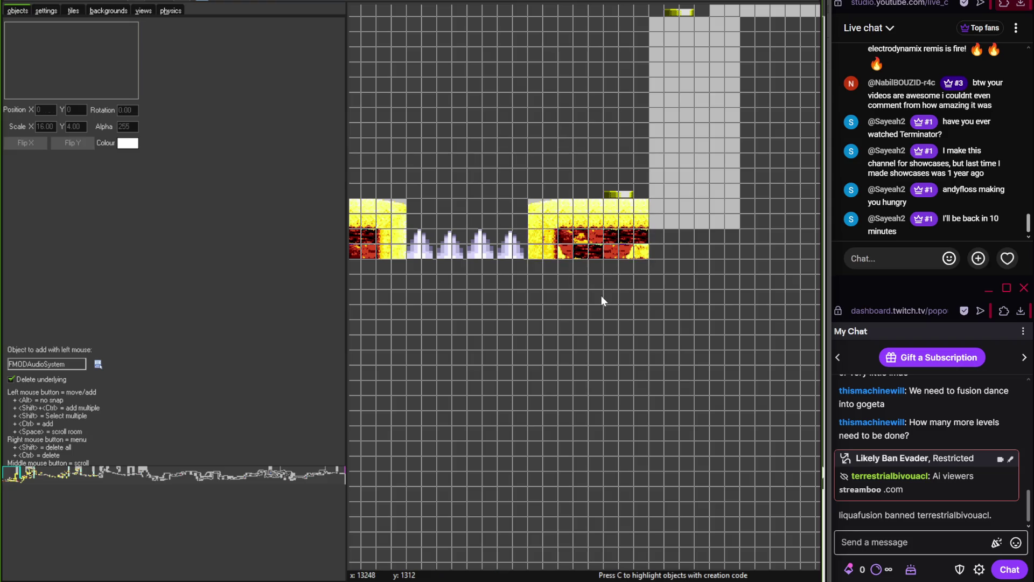
pyautogui.scroll(-2, 548, 317)
pyautogui.scroll(2, 409, 189)
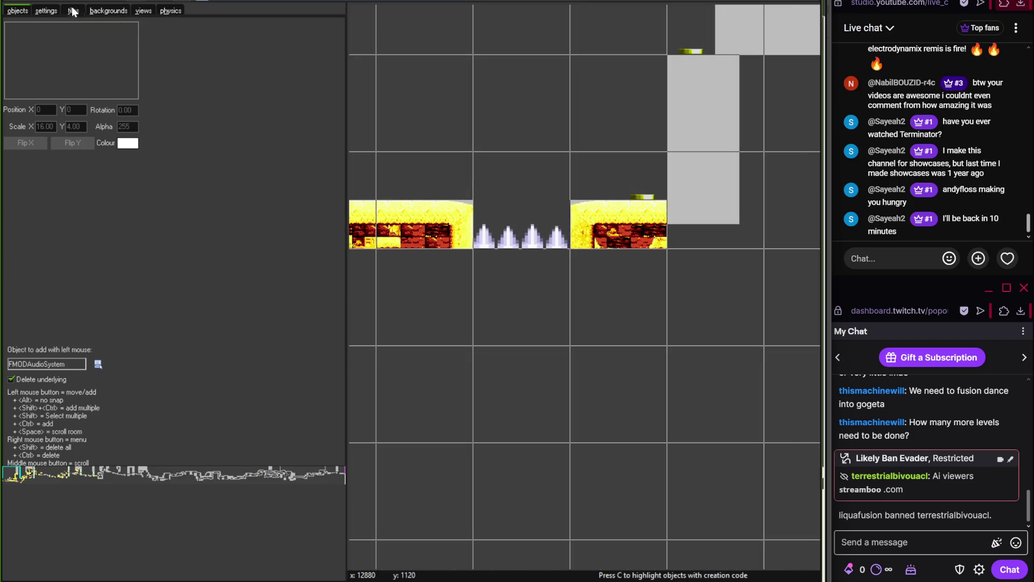
# Paint water tiles over the spike pit and review the level on either side
pyautogui.click(74, 11)
pyautogui.moveTo(338, 34)
pyautogui.mouseDown()
pyautogui.moveTo(340, 281)
pyautogui.moveTo(337, 127)
pyautogui.mouseUp()
pyautogui.click(65, 119)
pyautogui.click(490, 231)
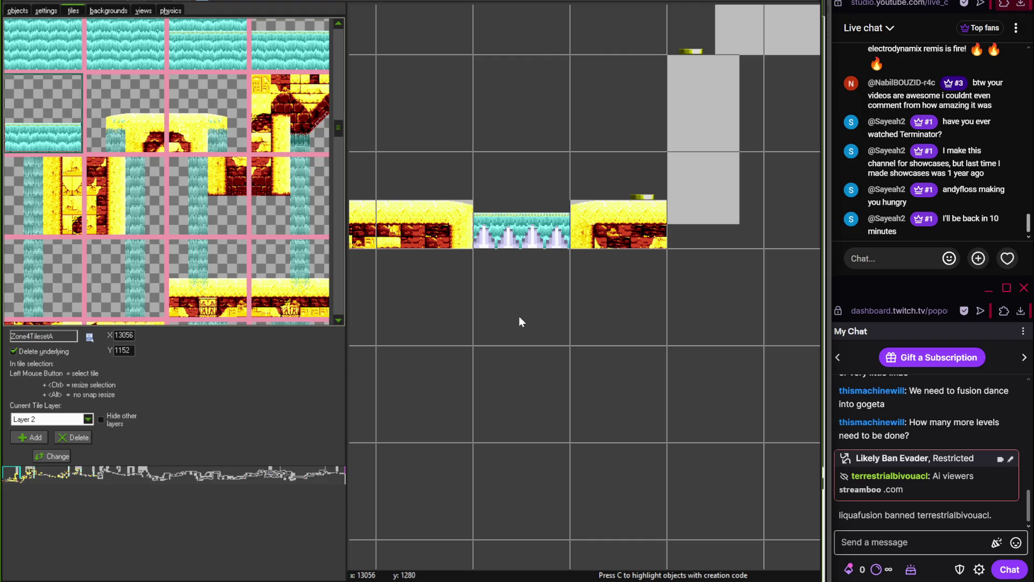
pyautogui.press('Left')
pyautogui.press('Left')
pyautogui.press('Left')
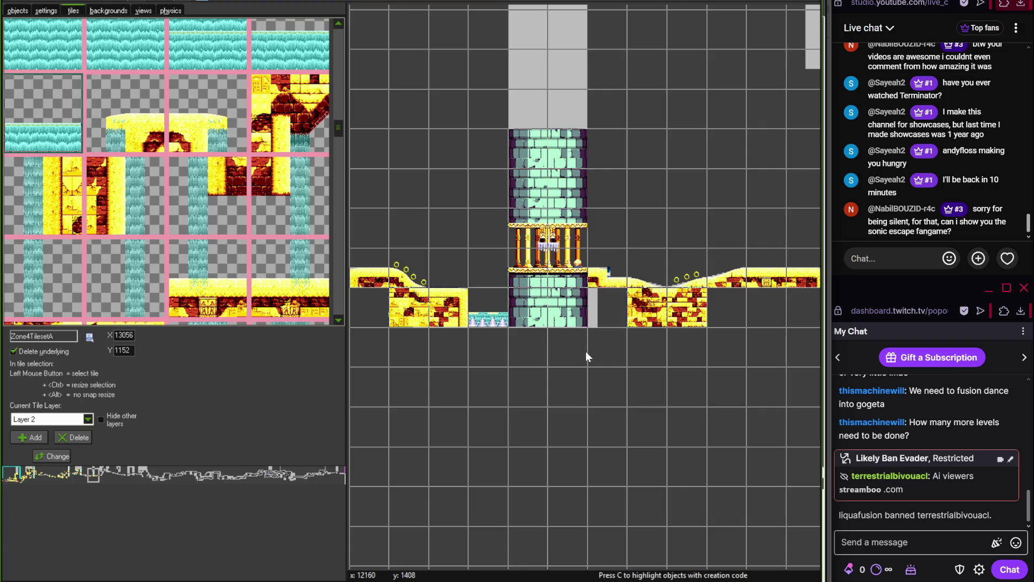
pyautogui.press('Right')
pyautogui.press('Right')
pyautogui.press('Right')
pyautogui.press('Right')
pyautogui.press('Right')
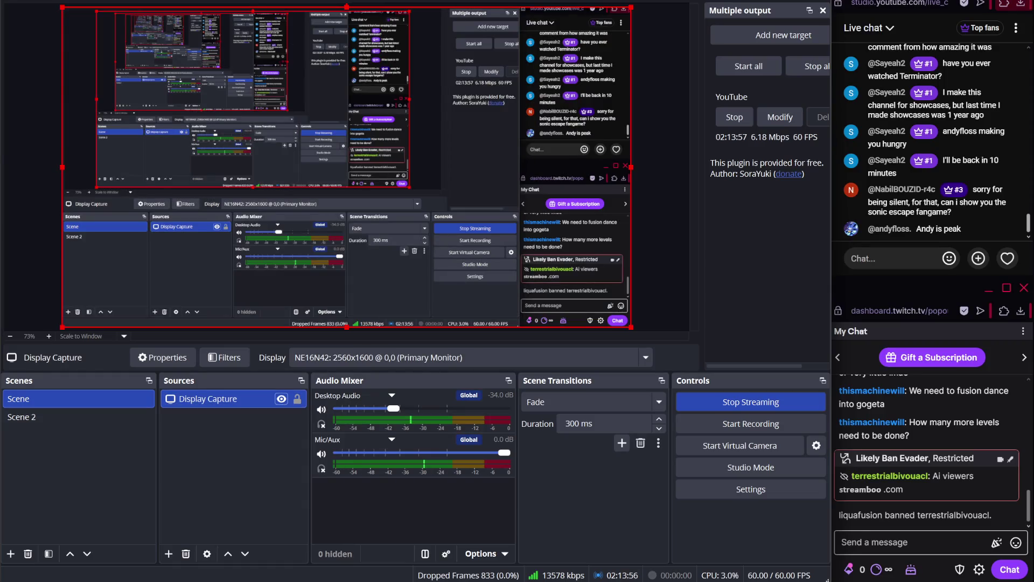
# Pan the save.tif map to the ring column area, then return to GameMaker
pyautogui.scroll(2, 526, 296)
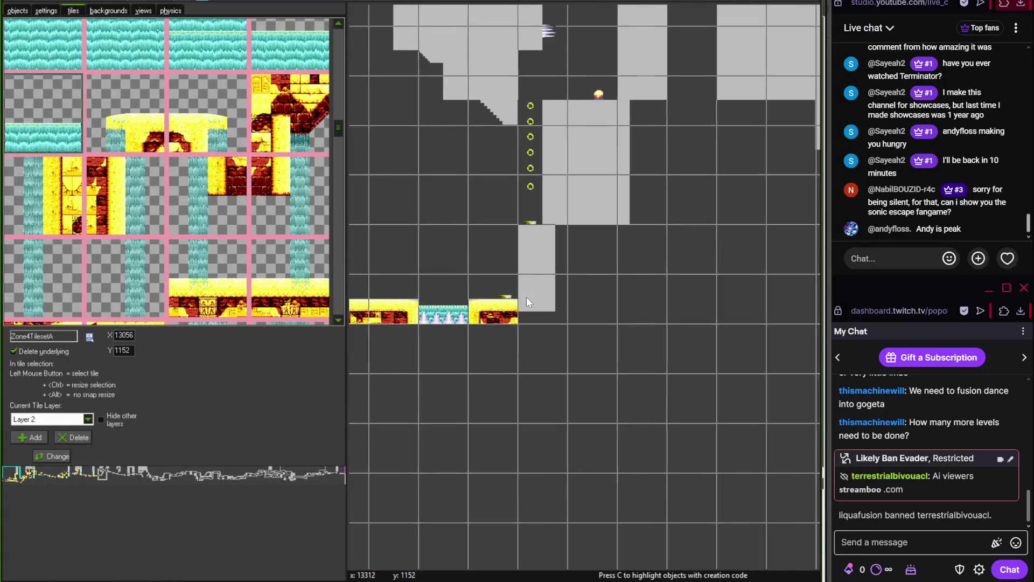
pyautogui.hotkey('alt', 'Tab')
pyautogui.scroll(5, 416, 514)
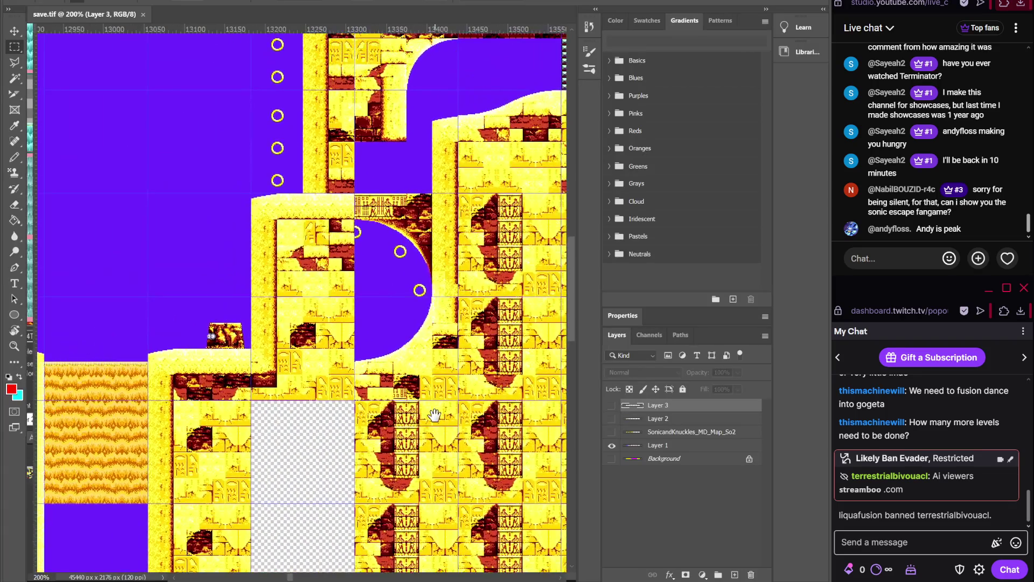
pyautogui.moveTo(422, 579)
pyautogui.moveTo(407, 299); pyautogui.dragTo(434, 391)
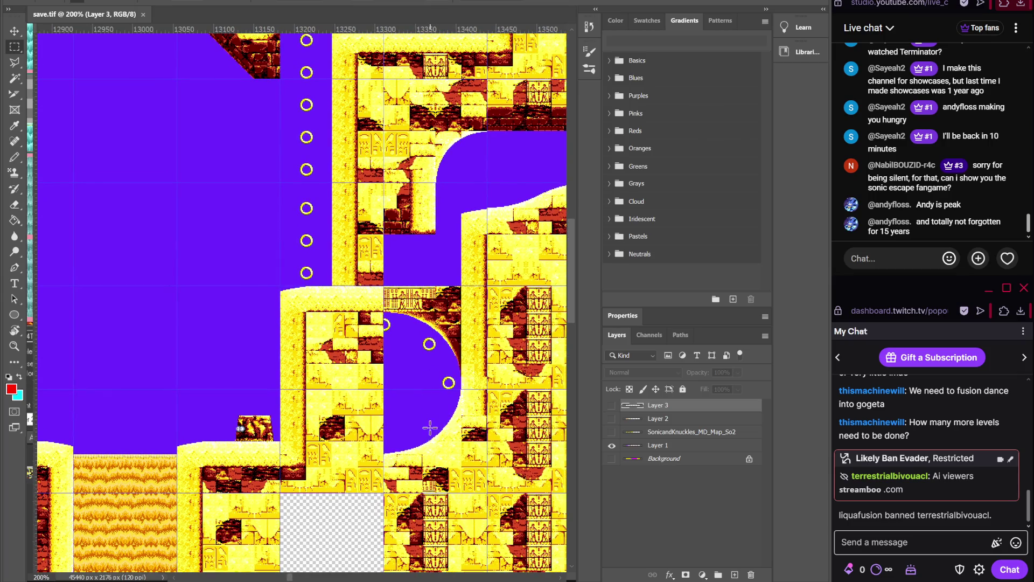
pyautogui.hotkey('alt', 'Tab')
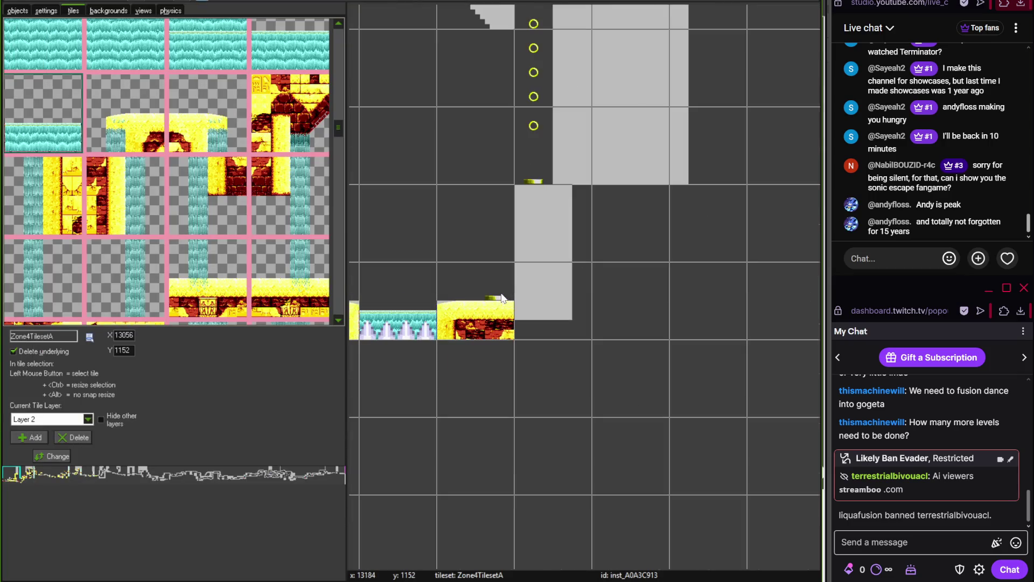
# Stamp a yellow temple brick tile onto the grey block above the lower ledge
pyautogui.click(337, 141)
pyautogui.moveTo(339, 148)
pyautogui.mouseDown()
pyautogui.moveTo(340, 245)
pyautogui.moveTo(340, 234)
pyautogui.mouseUp()
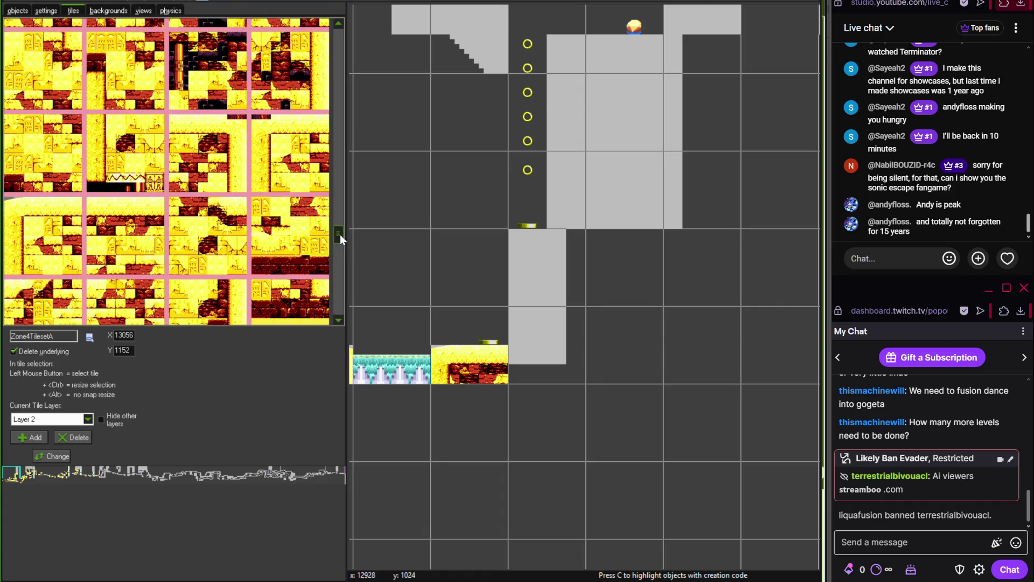
pyautogui.click(59, 241)
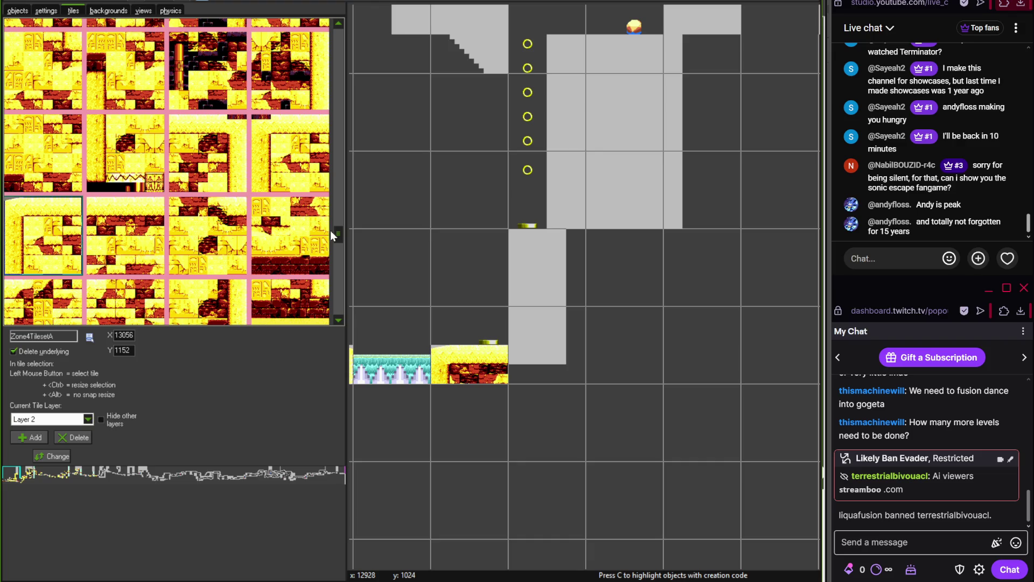
pyautogui.click(538, 253)
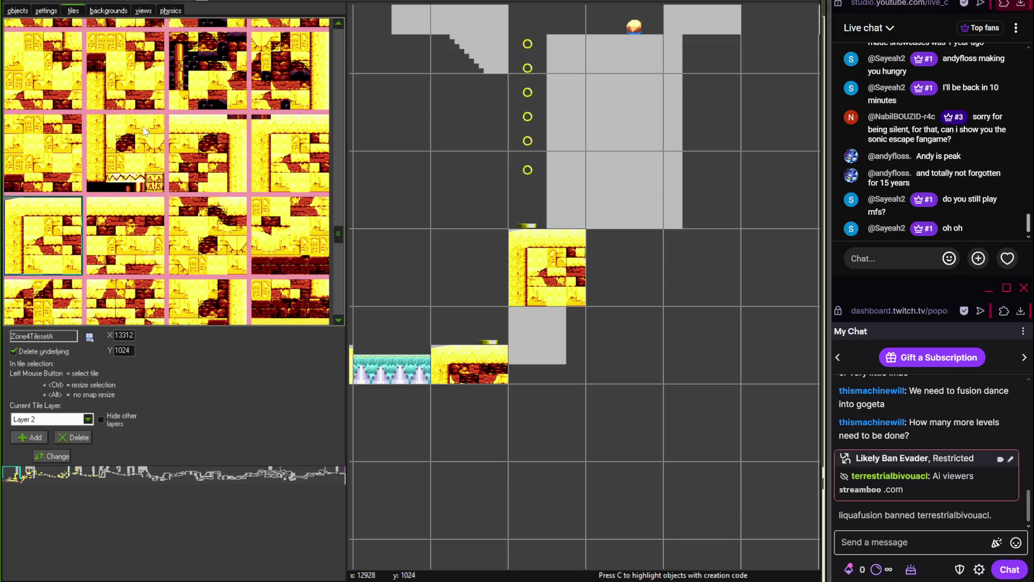
# Check the Photoshop reference map, then place and remove a stray tile
pyautogui.hotkey('alt', 'Tab')
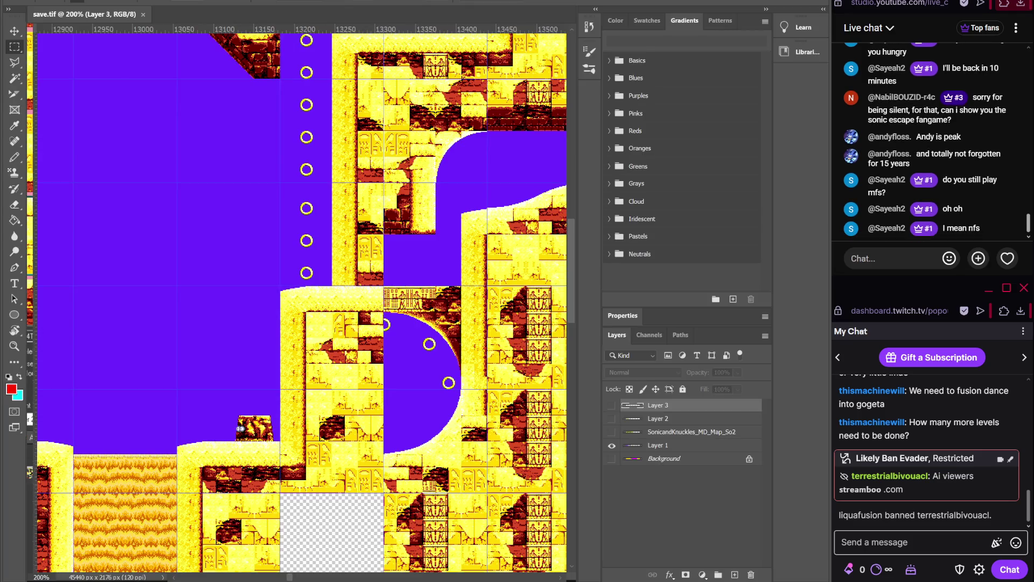
pyautogui.scroll(5, 398, 503)
pyautogui.hscroll(5, 398, 503)
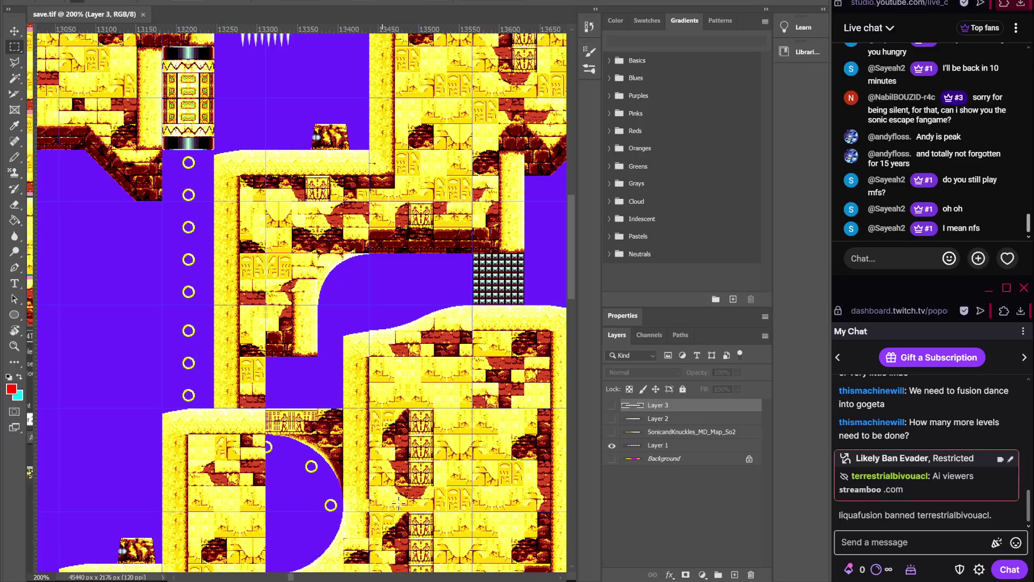
pyautogui.hotkey('alt', 'Tab')
pyautogui.click(641, 208)
pyautogui.rightClick(620, 206)
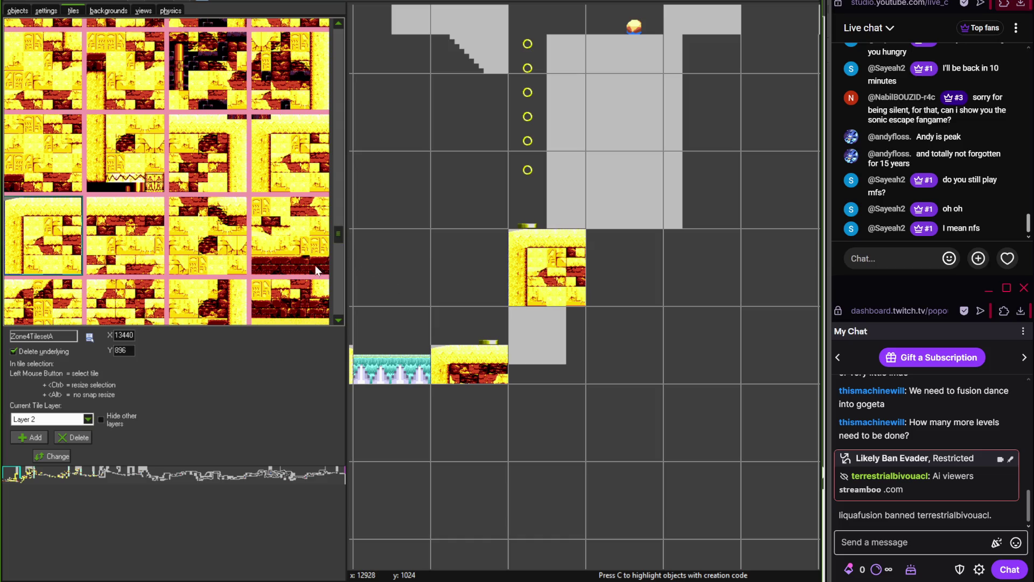
# Add a brick tile below the existing one and stack two narrow pillar tiles beside the coin line
pyautogui.moveTo(336, 230)
pyautogui.mouseDown()
pyautogui.moveTo(338, 245)
pyautogui.moveTo(331, 215)
pyautogui.mouseUp()
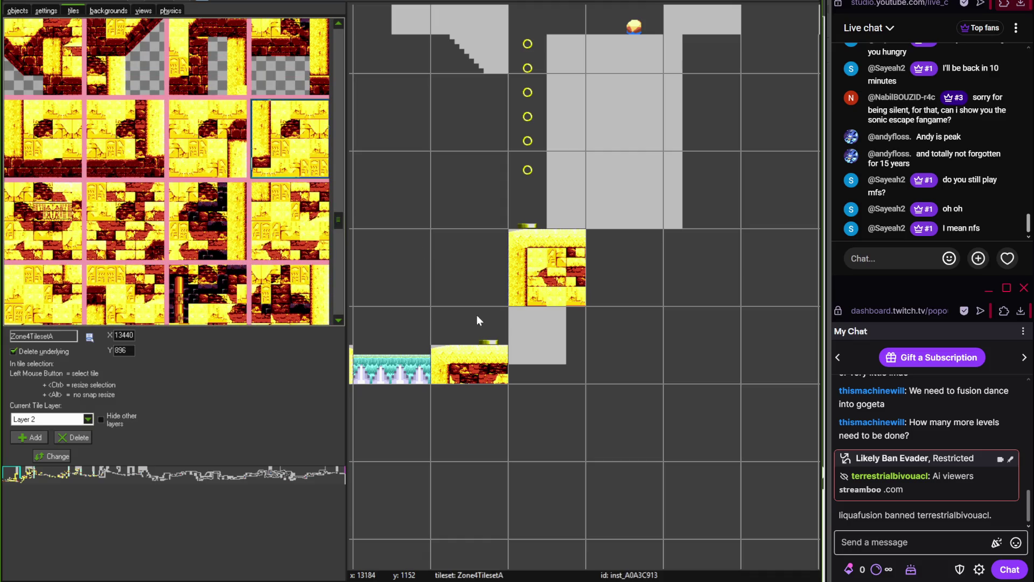
pyautogui.click(517, 329)
pyautogui.moveTo(438, 392); pyautogui.dragTo(422, 425)
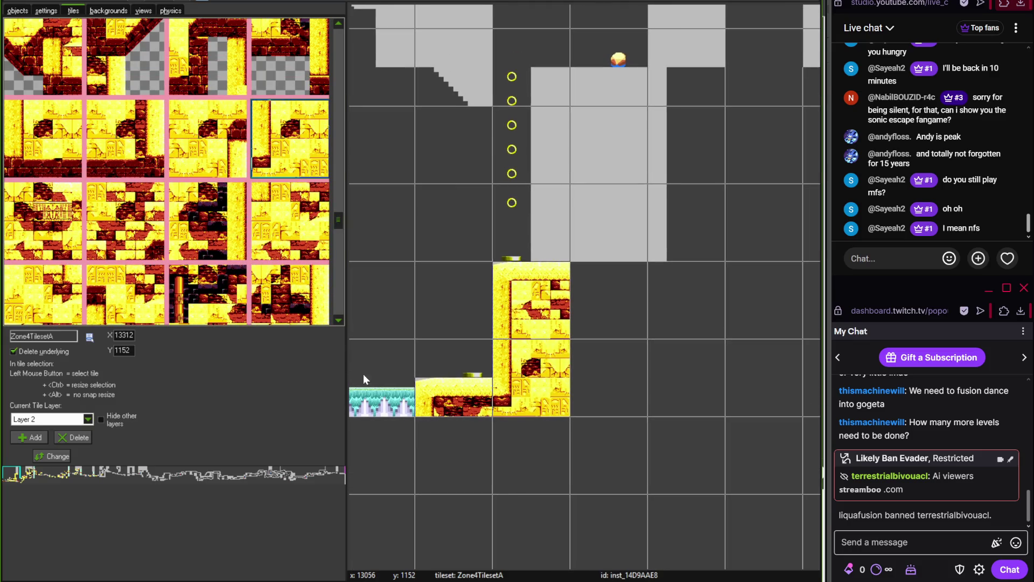
pyautogui.moveTo(342, 219); pyautogui.dragTo(338, 196)
pyautogui.click(62, 285)
pyautogui.click(550, 222)
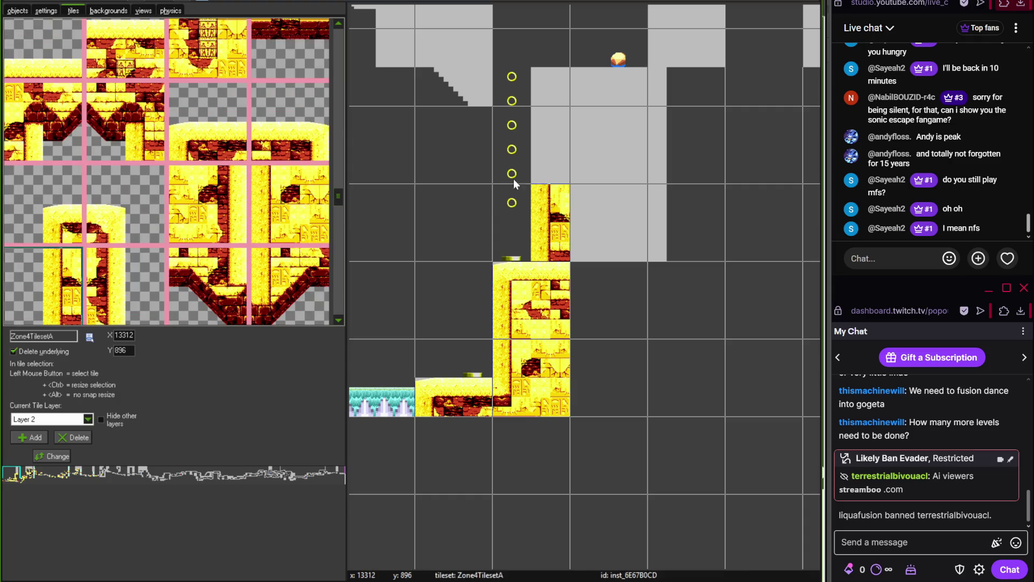
pyautogui.click(549, 144)
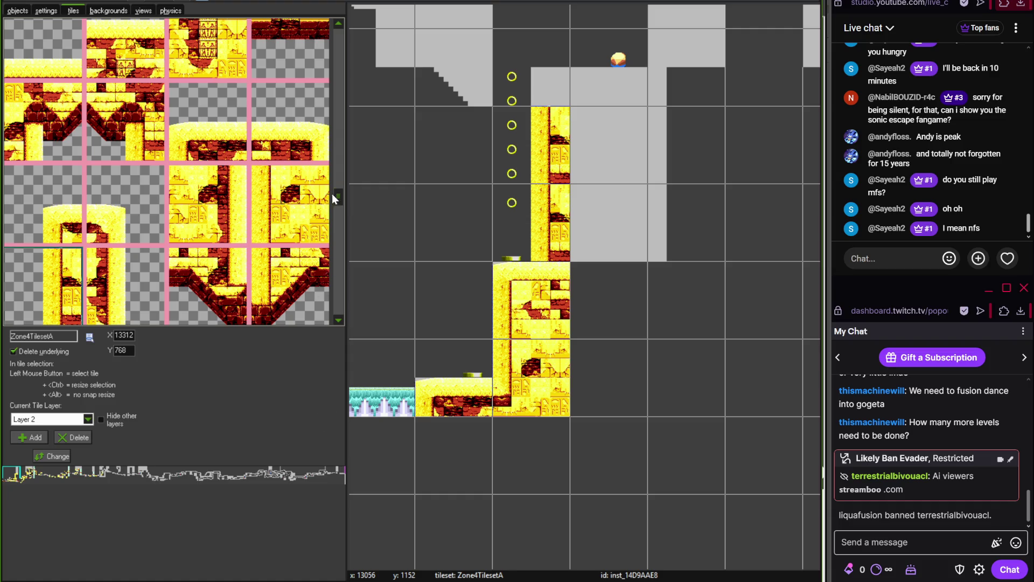
# Place a temple brick block right of the column, then try another tile in the column cell and remove it
pyautogui.moveTo(341, 202); pyautogui.dragTo(337, 227)
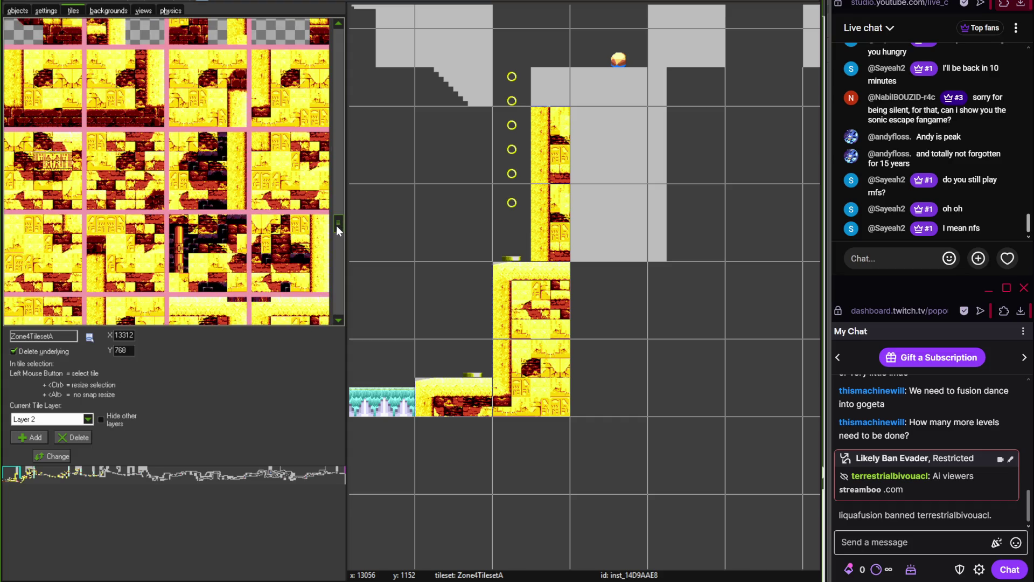
pyautogui.click(301, 161)
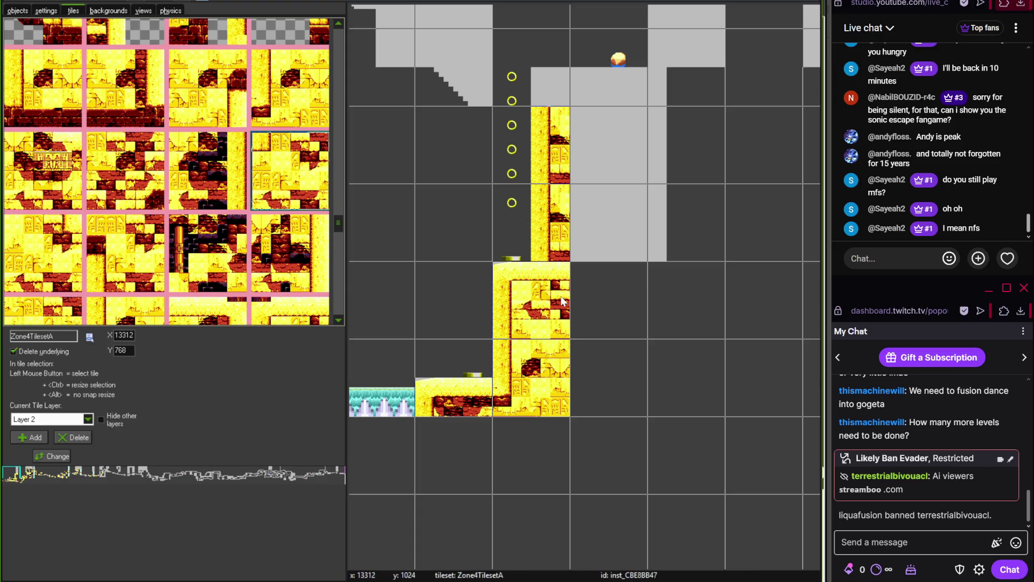
pyautogui.click(590, 307)
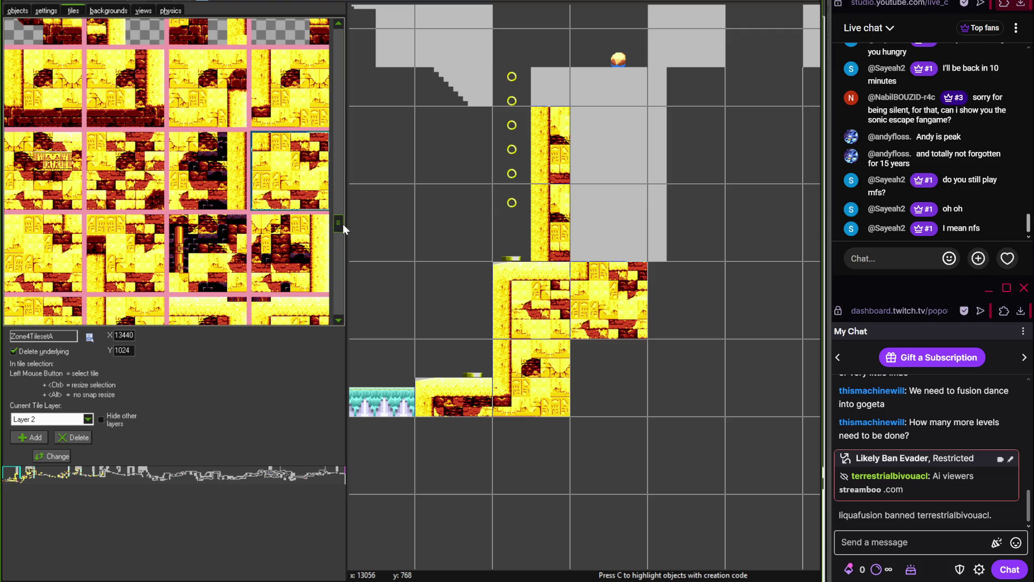
pyautogui.moveTo(341, 218); pyautogui.dragTo(340, 224)
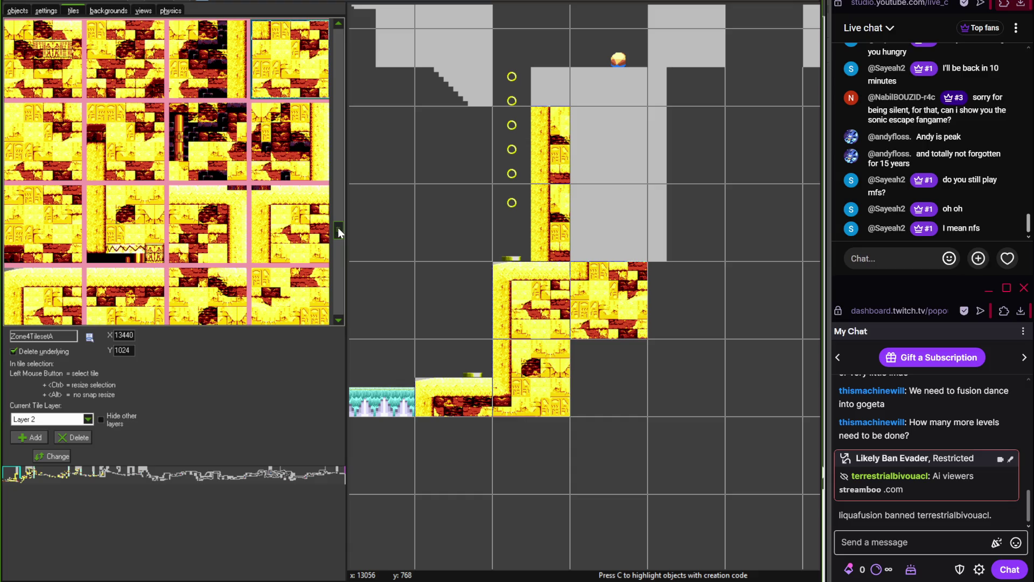
pyautogui.click(137, 242)
pyautogui.click(565, 204)
pyautogui.moveTo(565, 204); pyautogui.dragTo(653, 219)
pyautogui.rightClick(653, 219)
# Put a replacement brick tile at the column top, delete the right tile block, then undo the deletion
pyautogui.moveTo(338, 230); pyautogui.dragTo(338, 293)
pyautogui.click(227, 157)
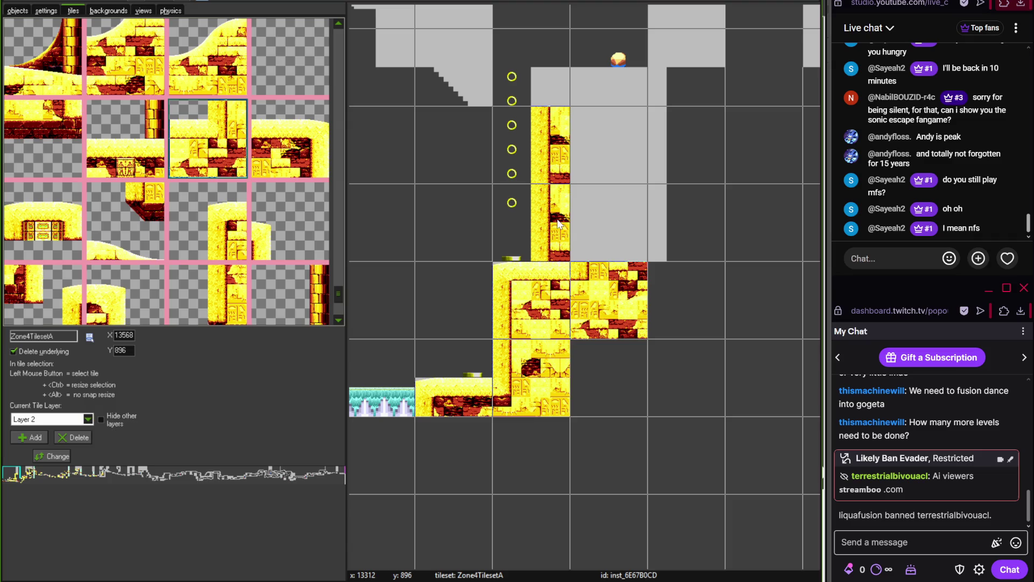
pyautogui.click(560, 289)
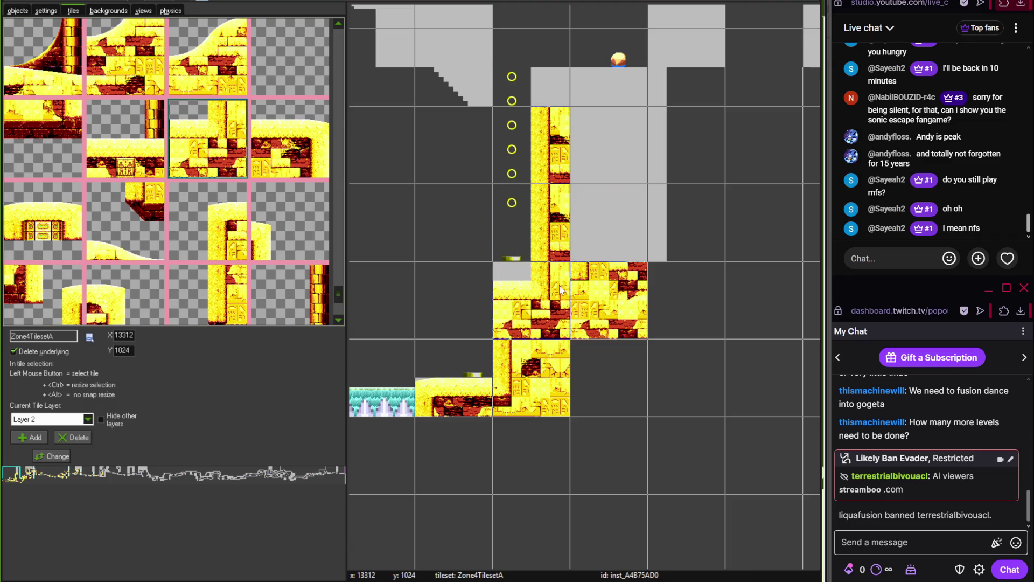
pyautogui.rightClick(624, 288)
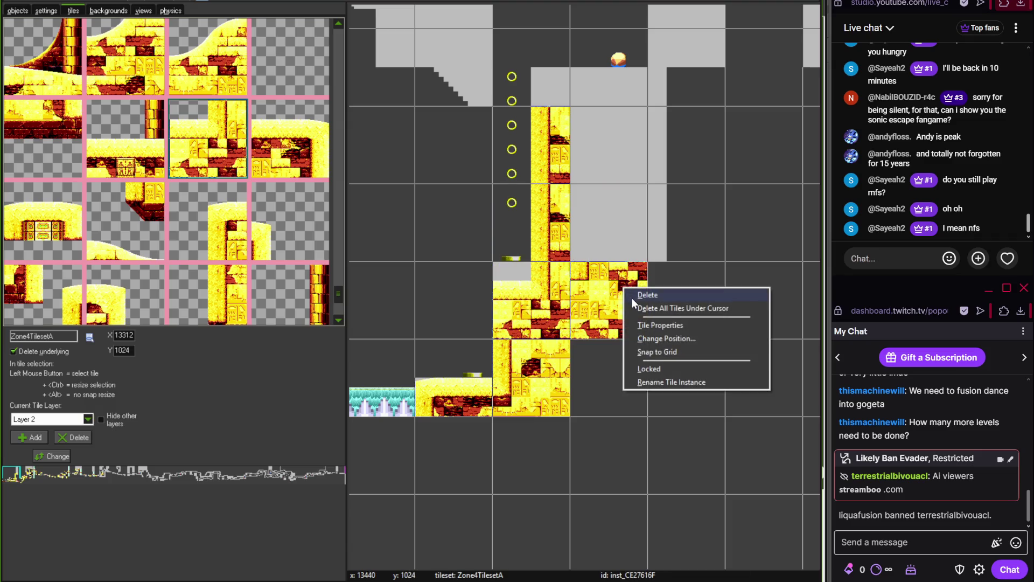
pyautogui.click(632, 298)
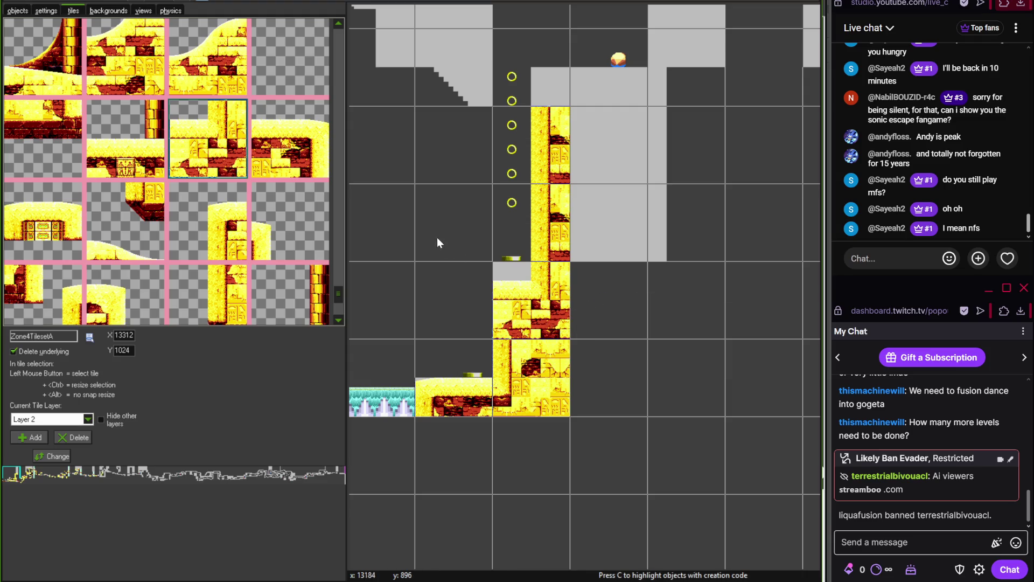
pyautogui.hotkey('ctrl', 'z')
pyautogui.hotkey('ctrl', 'z')
pyautogui.hotkey('ctrl', 'z')
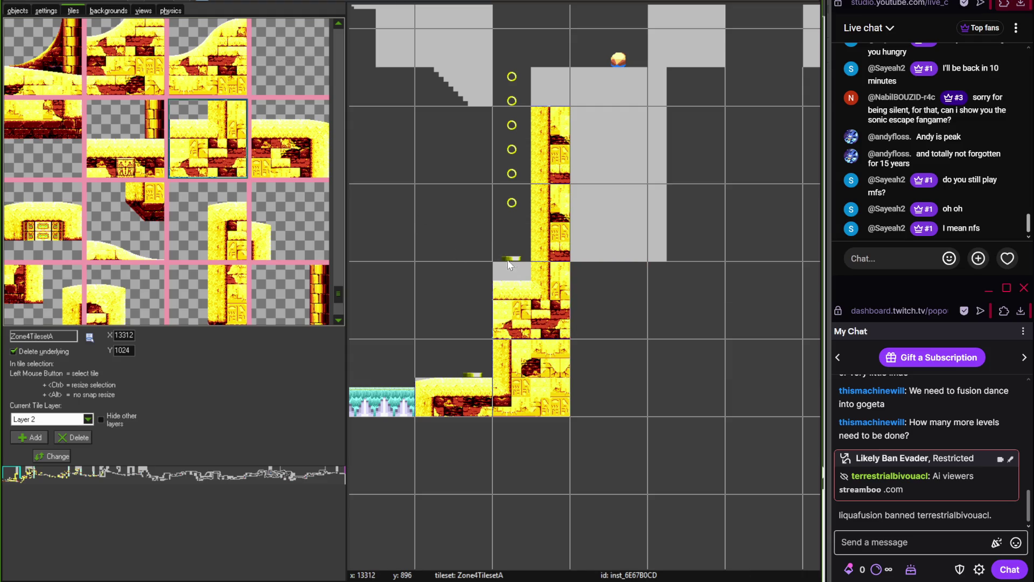
# Delete the left tile block and refill the empty cell beside the block with a brick tile
pyautogui.rightClick(550, 284)
pyautogui.click(557, 294)
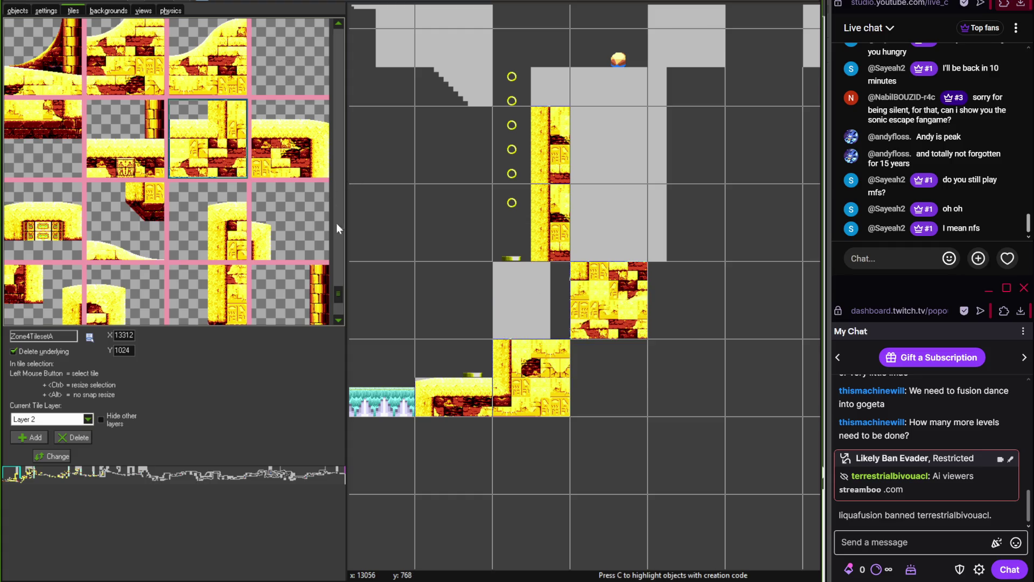
pyautogui.moveTo(340, 292); pyautogui.dragTo(341, 232)
pyautogui.click(78, 248)
pyautogui.click(564, 309)
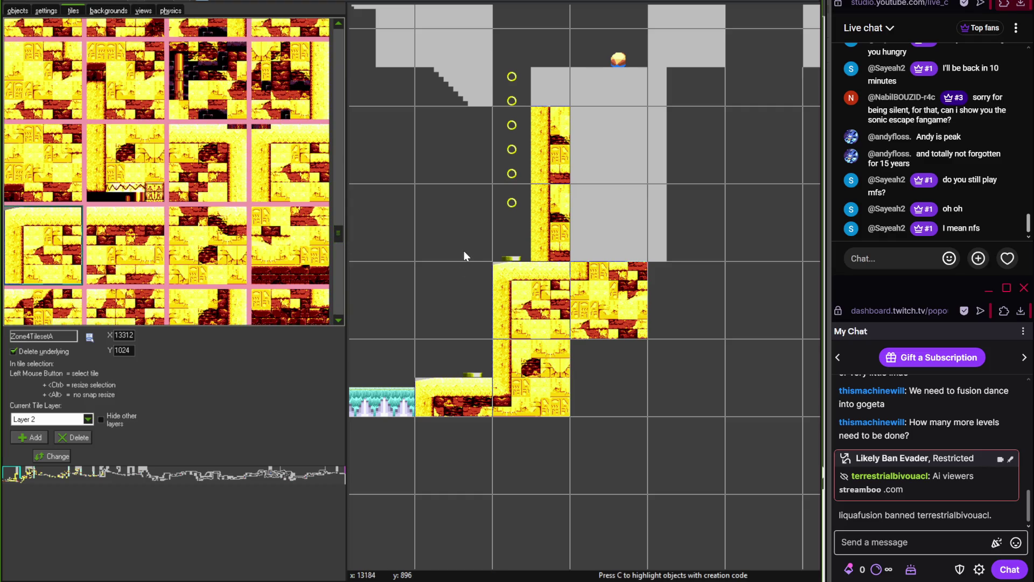
# Cap the upper grey platform with the brick ledge tile
pyautogui.moveTo(337, 233)
pyautogui.mouseDown()
pyautogui.moveTo(342, 80)
pyautogui.moveTo(336, 136)
pyautogui.moveTo(338, 50)
pyautogui.moveTo(325, 54)
pyautogui.mouseUp()
pyautogui.scroll(-1, 420, 115)
pyautogui.click(53, 71)
pyautogui.click(572, 92)
pyautogui.moveTo(572, 92); pyautogui.dragTo(591, 185)
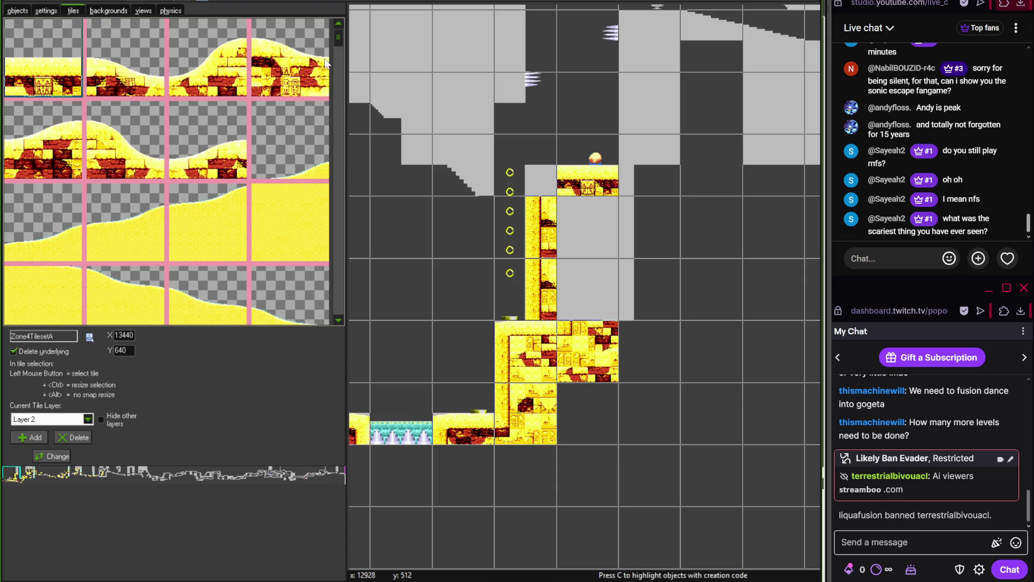
pyautogui.moveTo(338, 54)
pyautogui.mouseDown()
pyautogui.moveTo(340, 215)
pyautogui.moveTo(332, 215)
pyautogui.mouseUp()
pyautogui.click(136, 135)
# Lay a diagonal brick over the grey slope and another slope brick further along it
pyautogui.scroll(1, 494, 187)
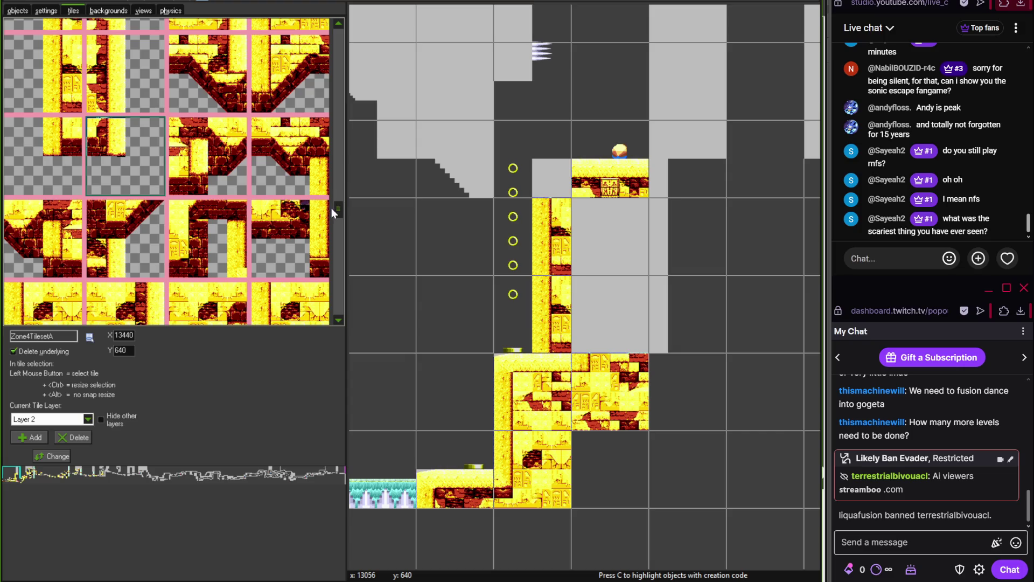
pyautogui.moveTo(338, 209); pyautogui.dragTo(338, 199)
pyautogui.click(78, 167)
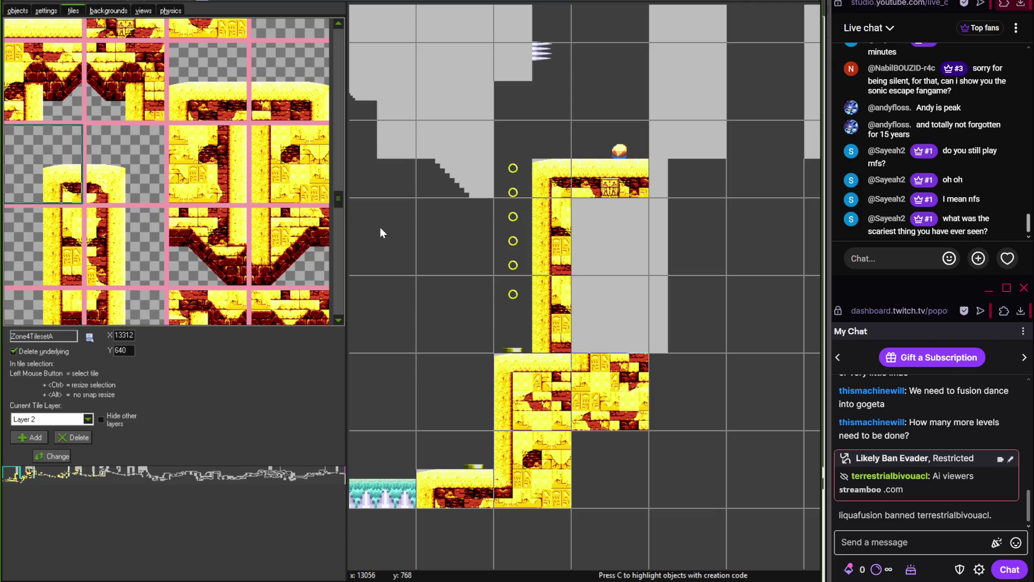
pyautogui.click(232, 231)
pyautogui.click(488, 202)
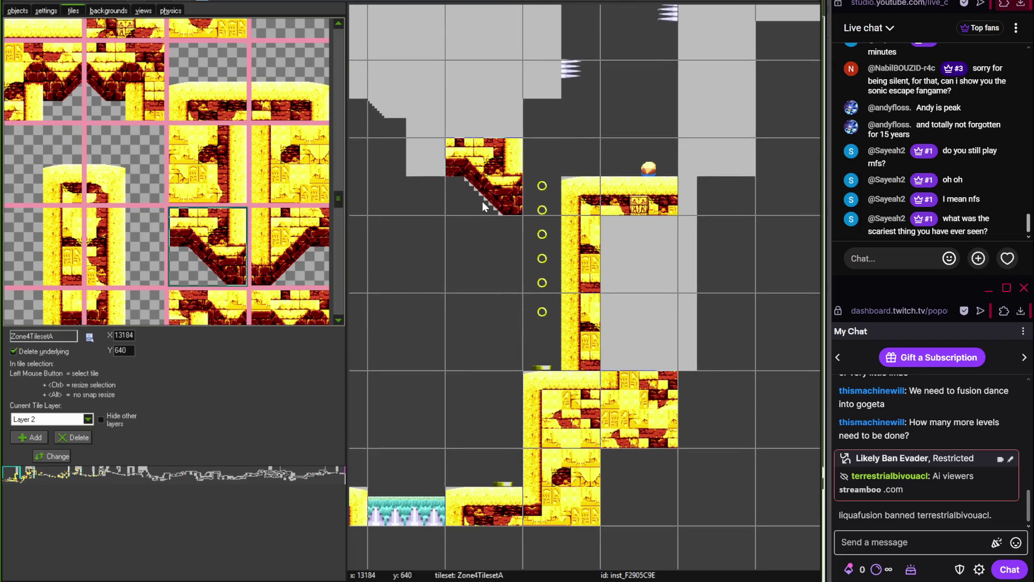
pyautogui.scroll(-1, 332, 203)
pyautogui.click(80, 221)
pyautogui.click(384, 185)
pyautogui.moveTo(385, 184)
pyautogui.mouseDown()
pyautogui.moveTo(477, 208)
pyautogui.moveTo(339, 176)
pyautogui.mouseUp()
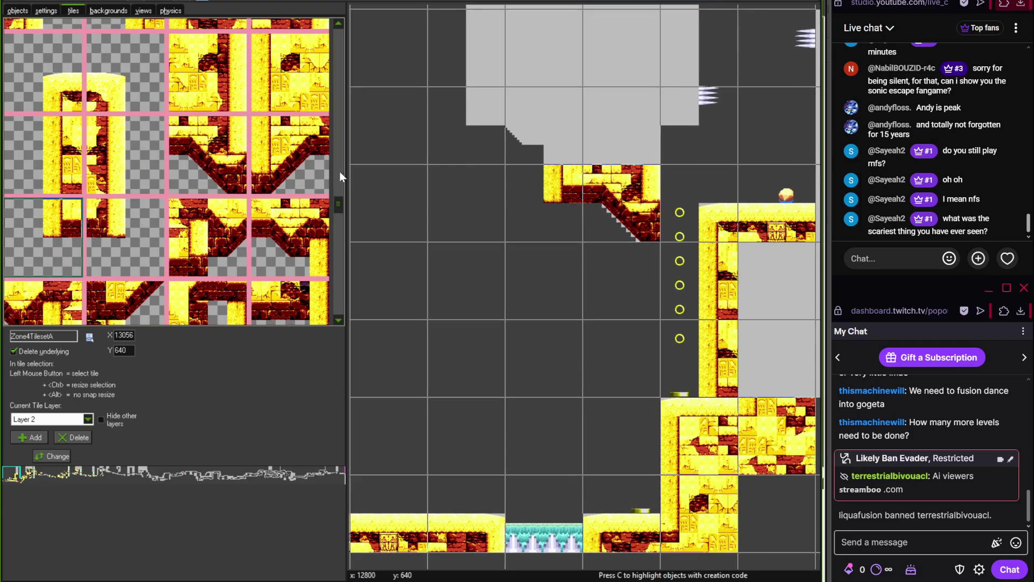
# Add a diagonal brick on the upper slope and brick tiles at the slope's top
pyautogui.click(323, 238)
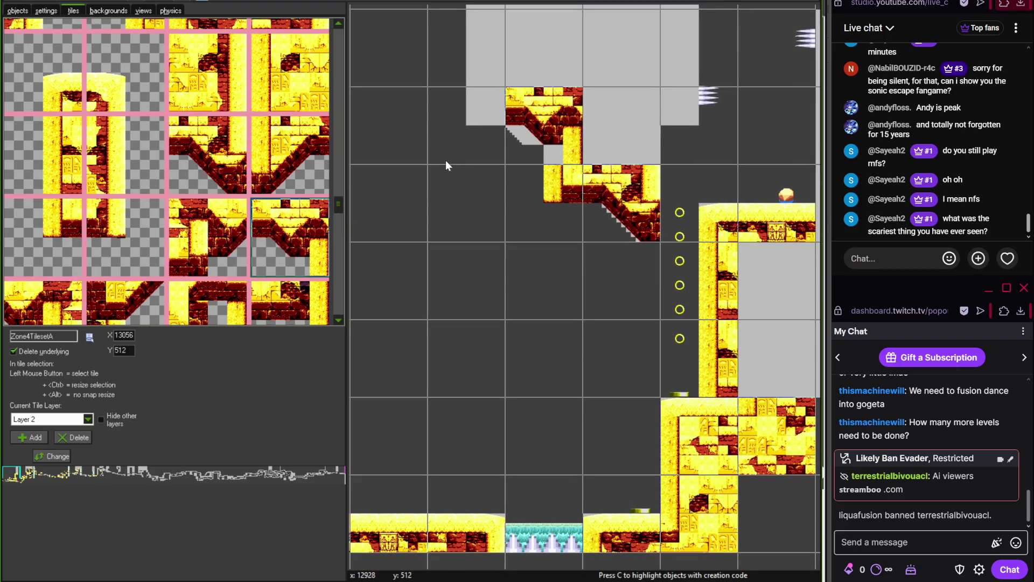
pyautogui.scroll(-3, 338, 212)
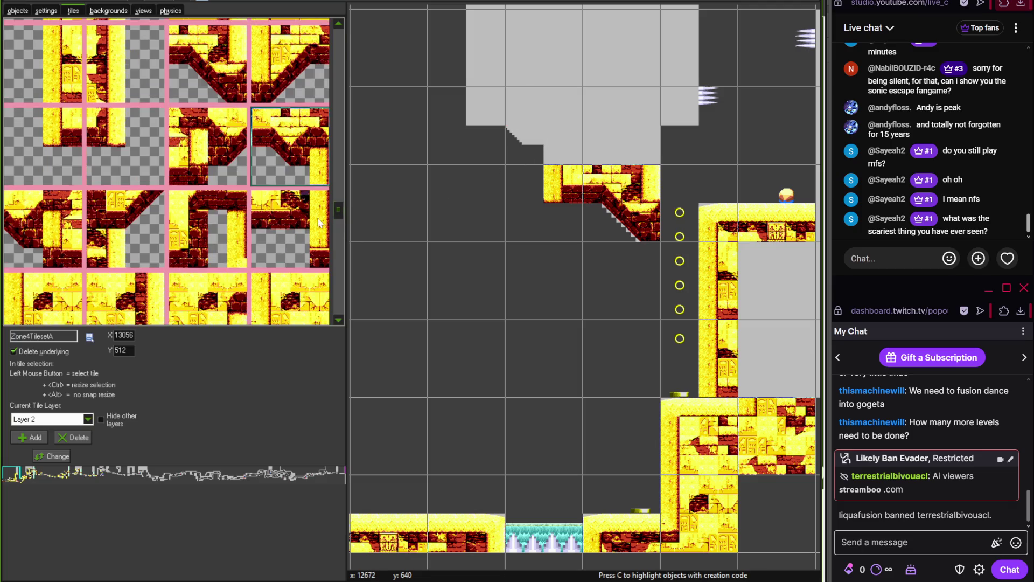
pyautogui.scroll(-3, 339, 211)
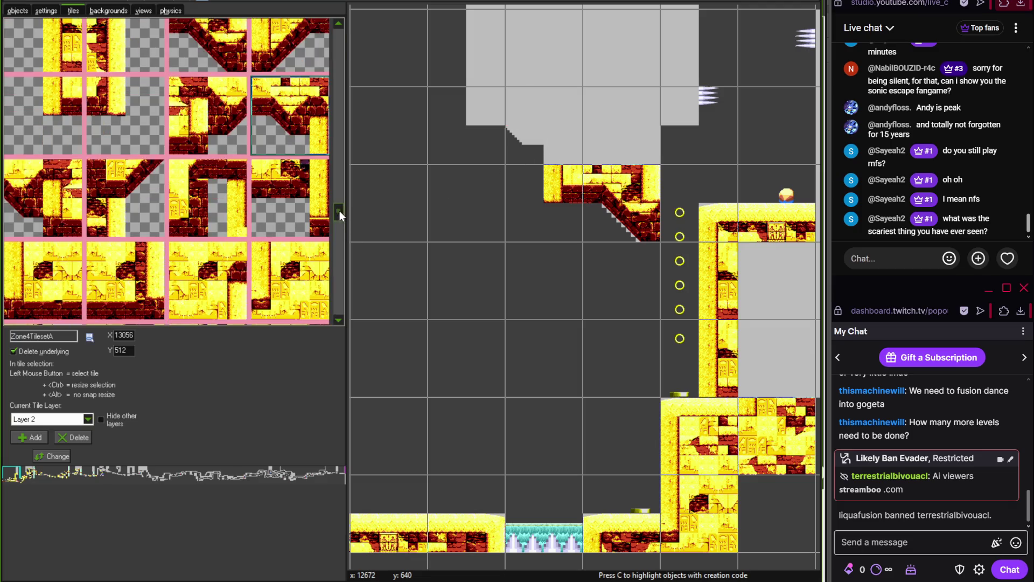
pyautogui.scroll(3, 341, 215)
pyautogui.moveTo(341, 205); pyautogui.dragTo(335, 188)
pyautogui.click(476, 162)
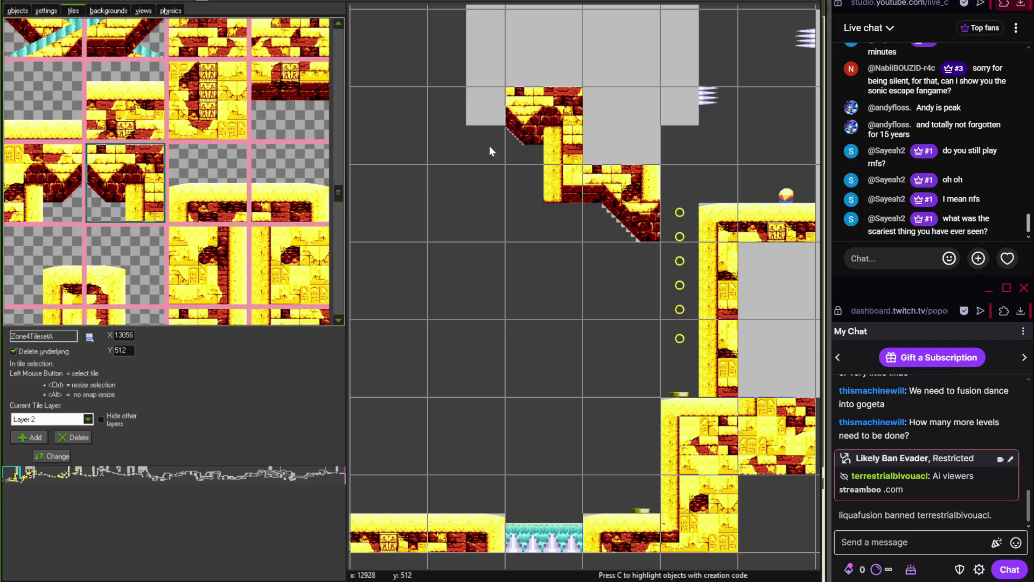
pyautogui.scroll(-4, 334, 205)
pyautogui.click(75, 247)
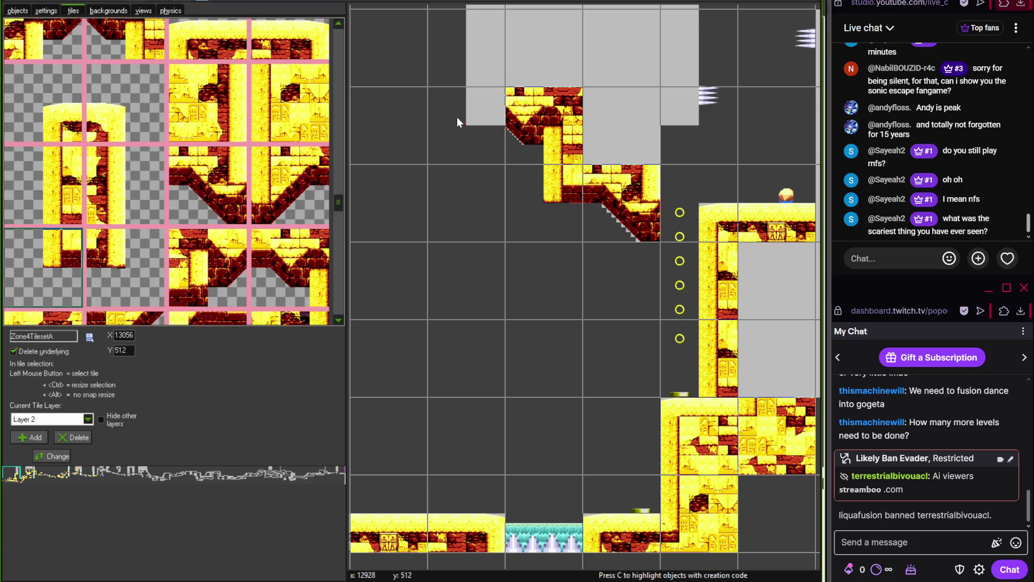
pyautogui.click(457, 118)
pyautogui.click(44, 185)
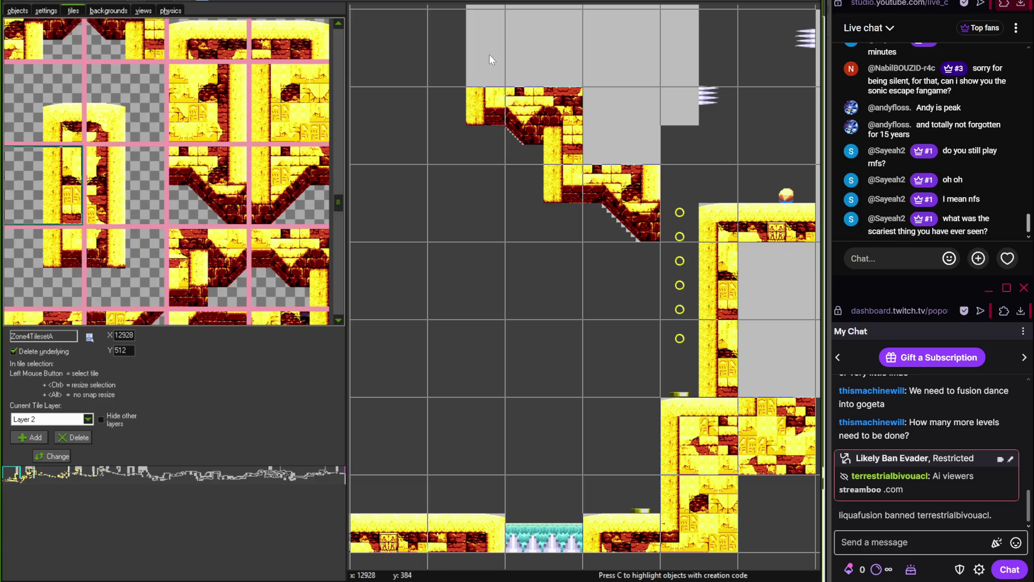
pyautogui.scroll(2, 406, 227)
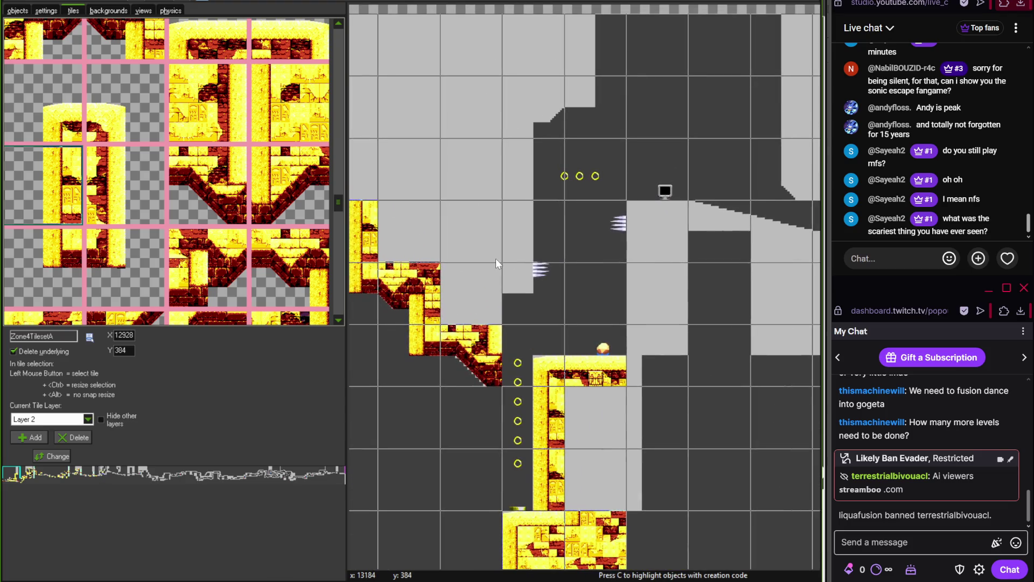
# Stack two half-width wall tiles on the tall grey wall
pyautogui.click(122, 195)
pyautogui.click(514, 229)
pyautogui.click(530, 184)
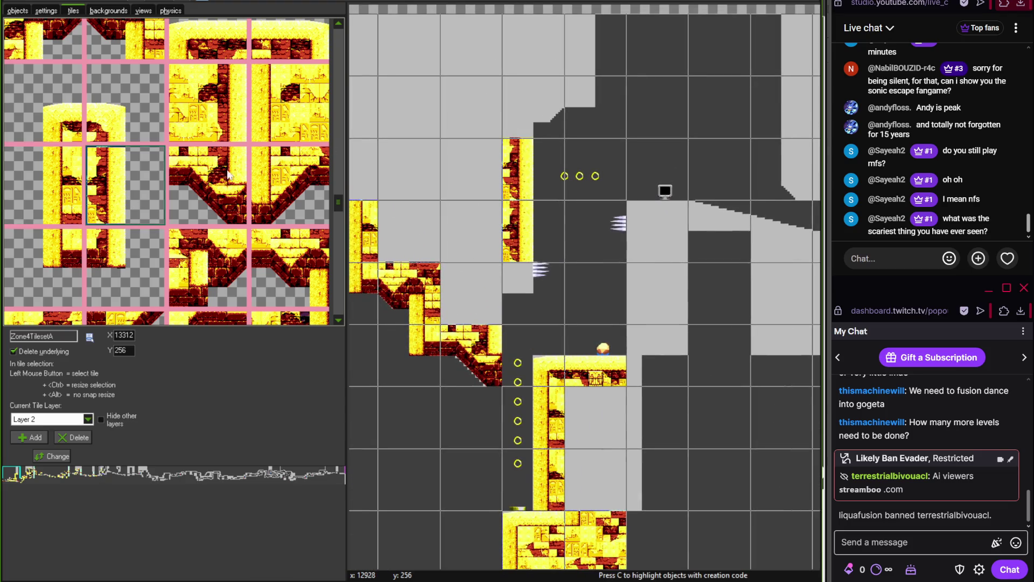
pyautogui.scroll(-3, 337, 206)
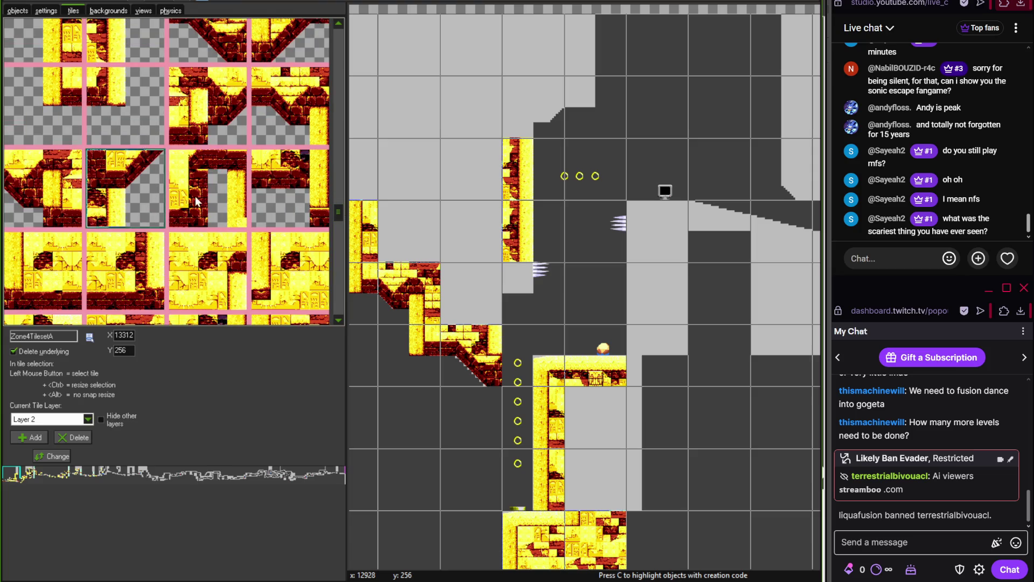
pyautogui.scroll(4, 339, 203)
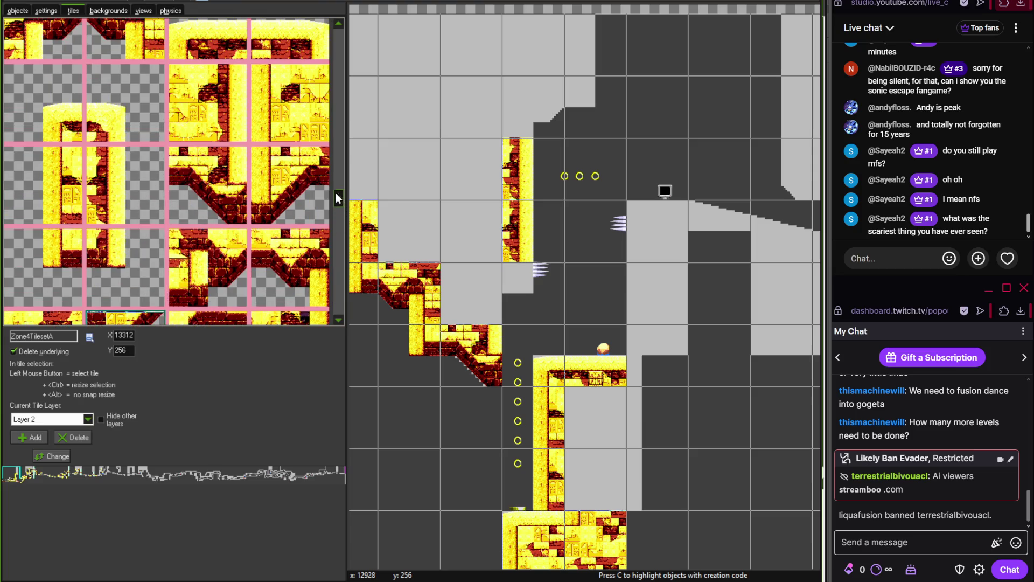
pyautogui.scroll(1, 335, 193)
# Top the pillar with a pillar-top tile and a corner cap tile beside it
pyautogui.click(44, 129)
pyautogui.click(471, 114)
pyautogui.moveTo(508, 108); pyautogui.dragTo(541, 106)
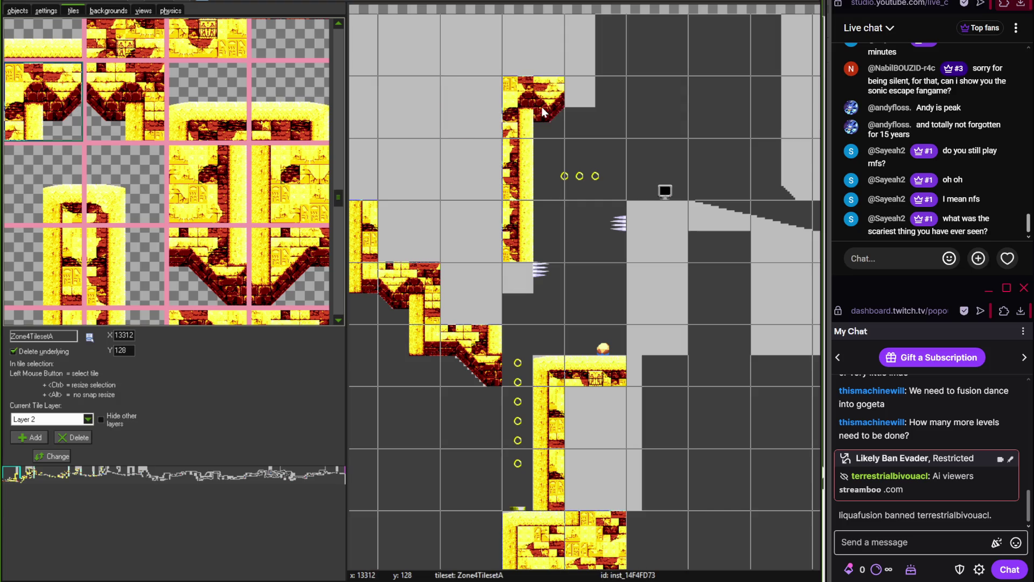
pyautogui.scroll(-2, 339, 210)
pyautogui.click(107, 202)
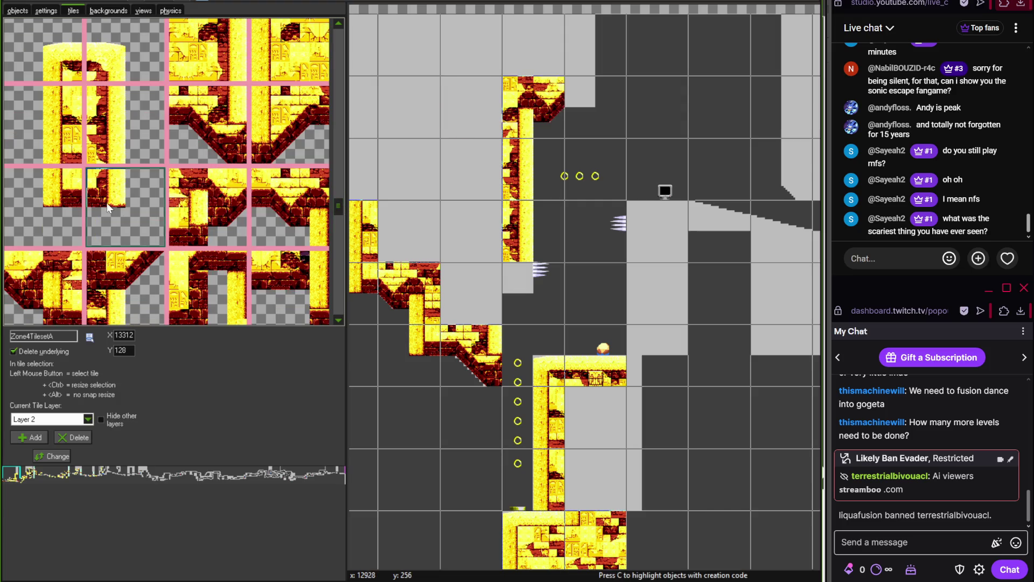
pyautogui.click(593, 113)
# Paint the neighbouring wall tile down the whole pillar column
pyautogui.click(149, 134)
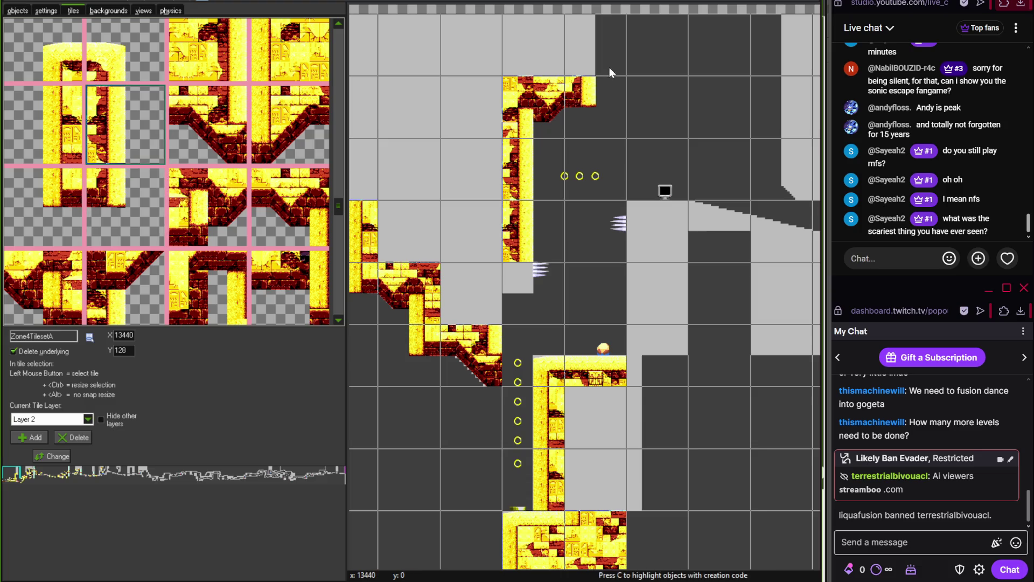
pyautogui.hscroll(-3, 558, 130)
pyautogui.click(47, 113)
pyautogui.moveTo(487, 210)
pyautogui.mouseDown()
pyautogui.moveTo(474, 158)
pyautogui.moveTo(487, 80)
pyautogui.mouseUp()
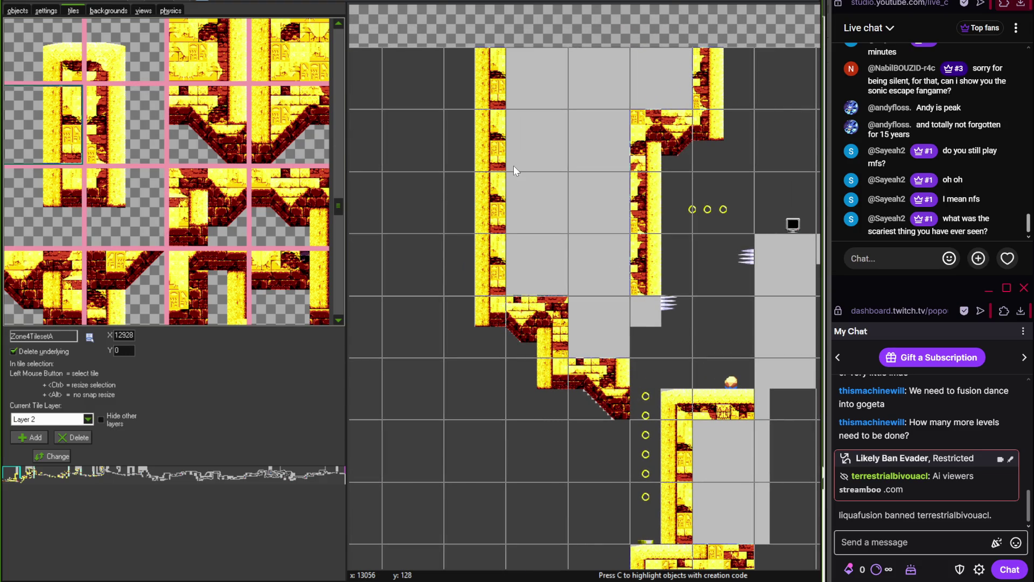
pyautogui.hscroll(3, 538, 175)
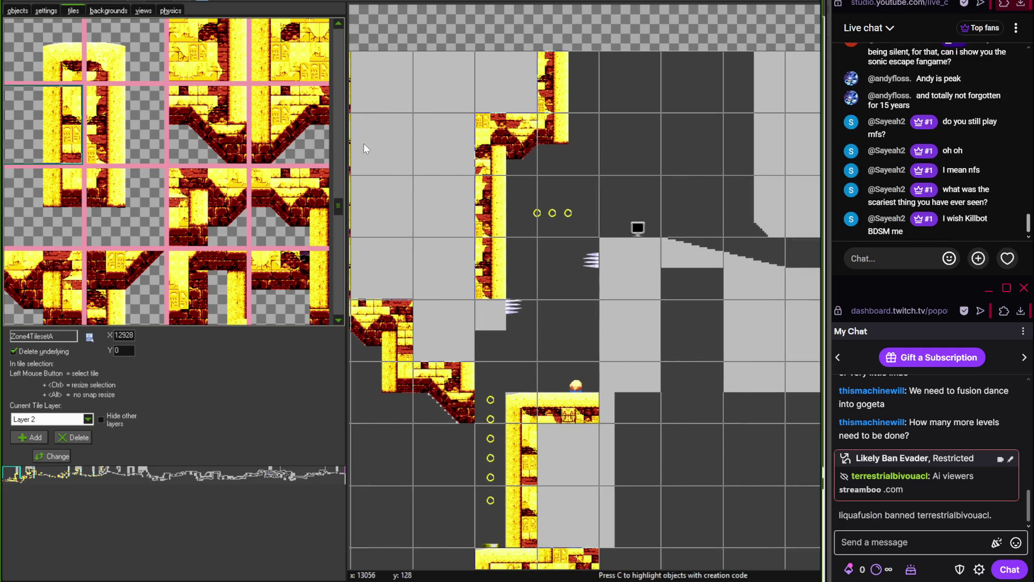
pyautogui.moveTo(338, 210)
pyautogui.mouseDown()
pyautogui.moveTo(338, 219)
pyautogui.moveTo(339, 187)
pyautogui.moveTo(338, 211)
pyautogui.mouseUp()
# Fill the lower-left grey block with temple brick block tiles
pyautogui.click(125, 106)
pyautogui.scroll(2, 501, 326)
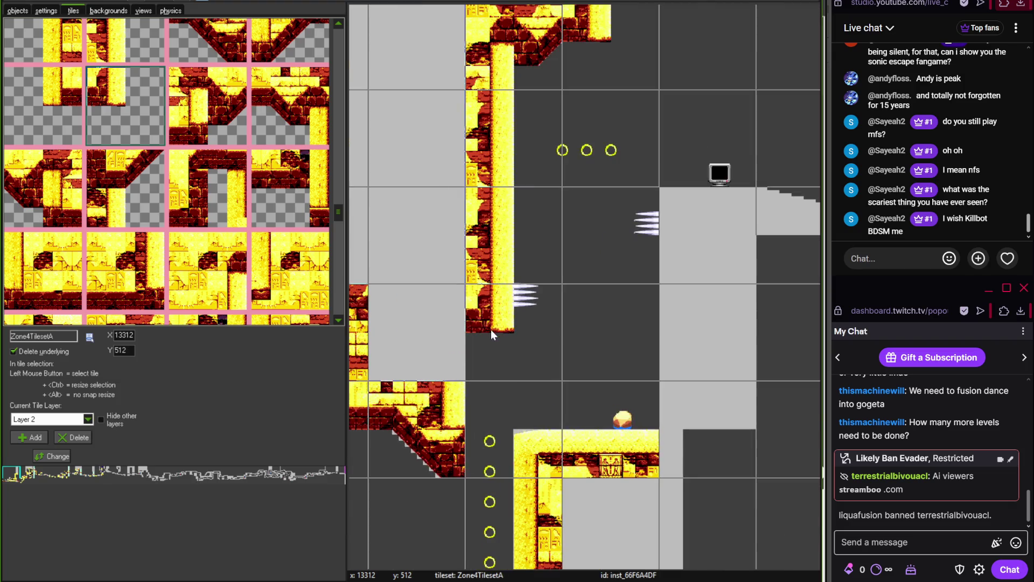
pyautogui.moveTo(567, 357); pyautogui.dragTo(624, 292)
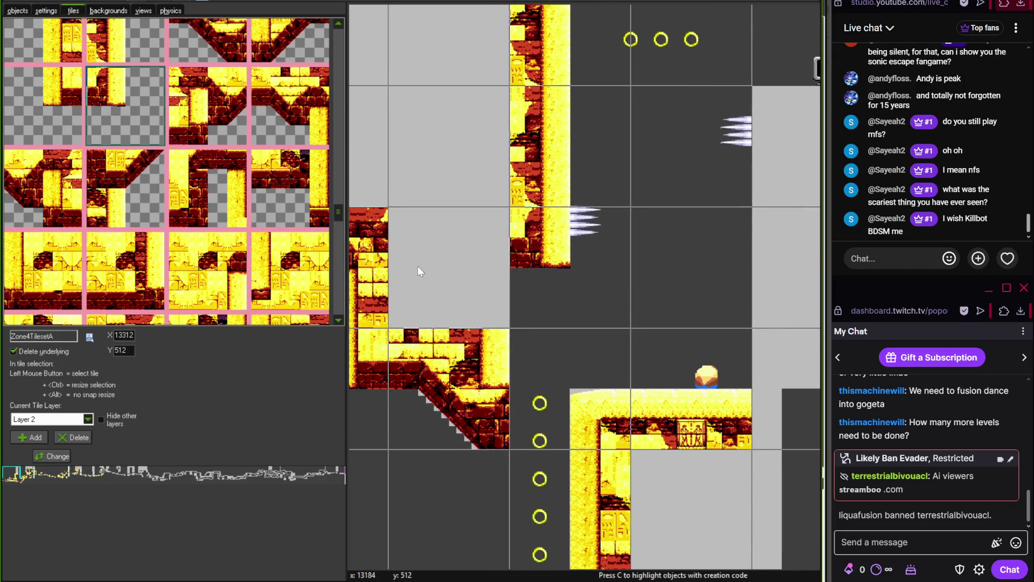
pyautogui.click(216, 272)
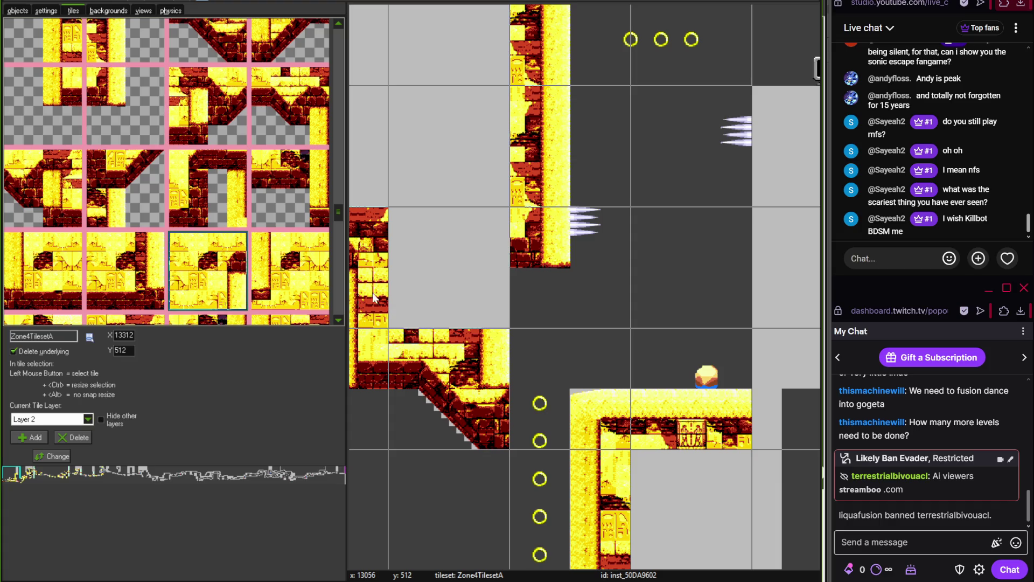
pyautogui.click(437, 283)
pyautogui.rightClick(546, 306)
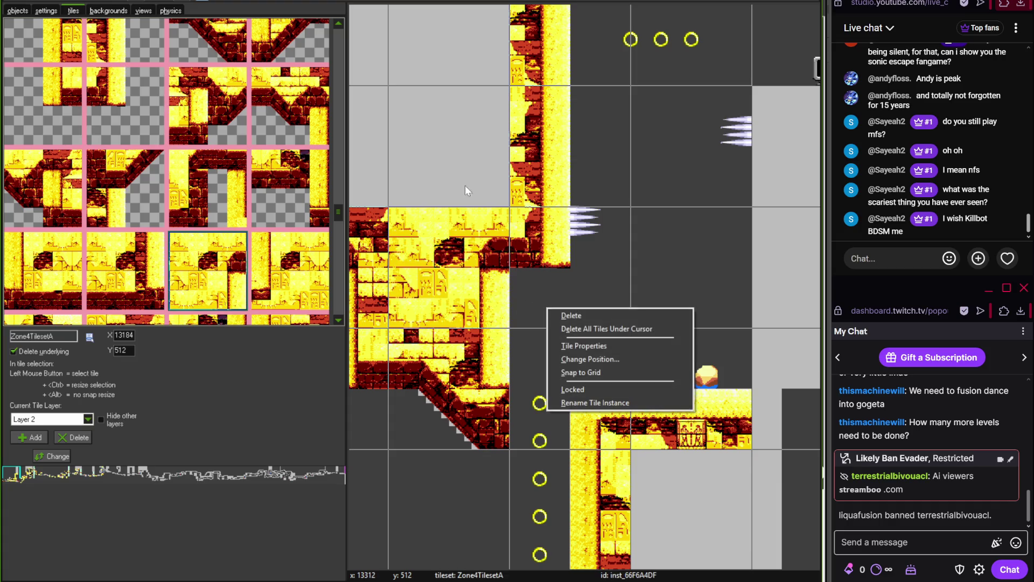
pyautogui.scroll(-2, 448, 163)
pyautogui.scroll(-2, 448, 162)
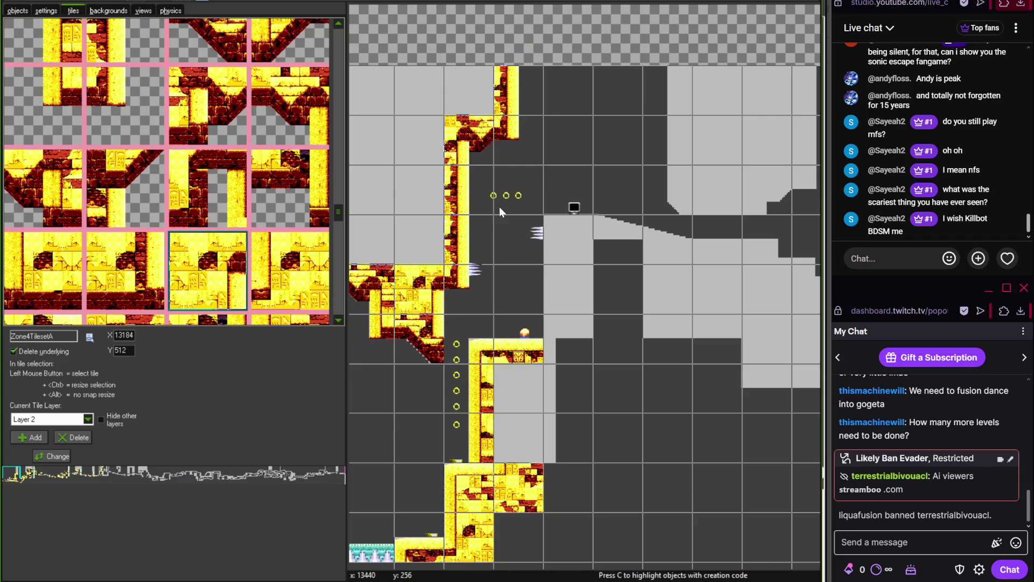
pyautogui.scroll(4, 496, 274)
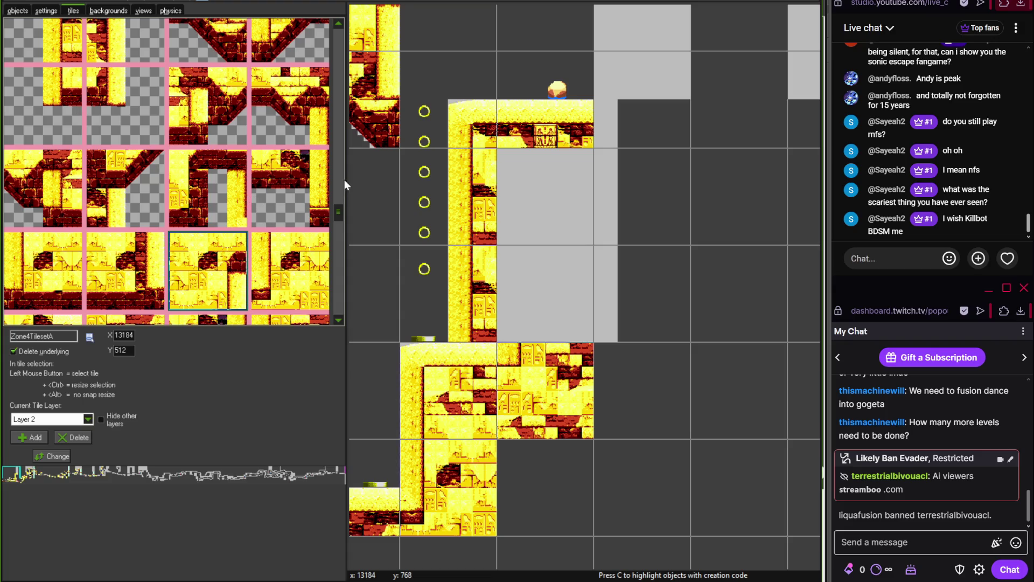
# Try a temple brick tile in the grey block and remove it again
pyautogui.scroll(-4, 339, 218)
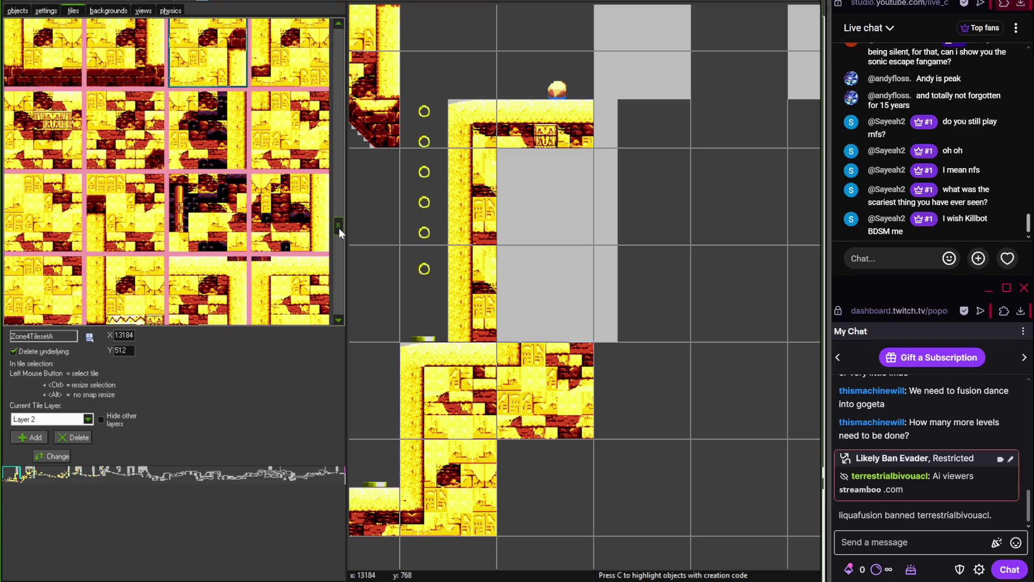
pyautogui.click(120, 208)
pyautogui.click(552, 285)
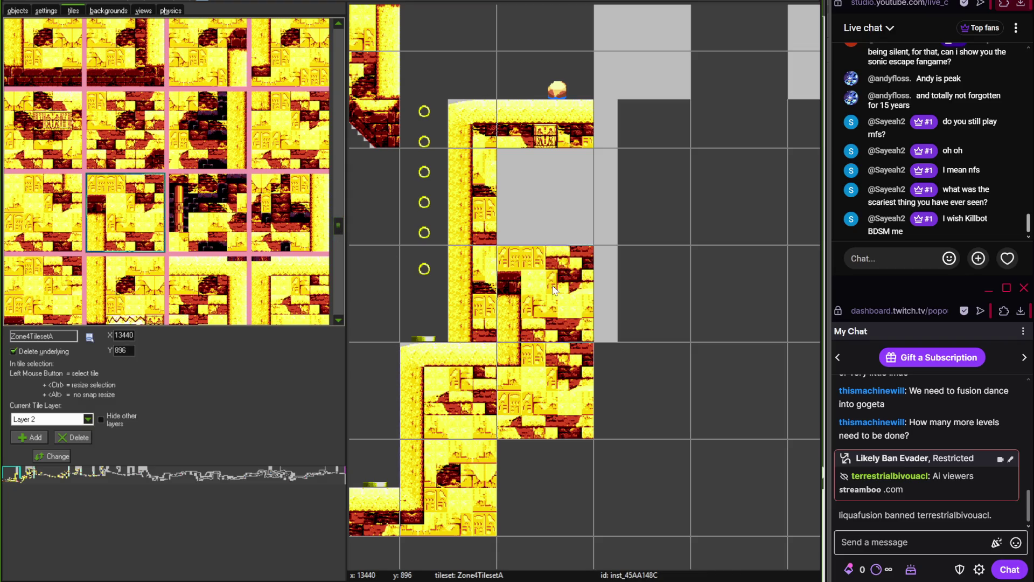
pyautogui.rightClick(530, 279)
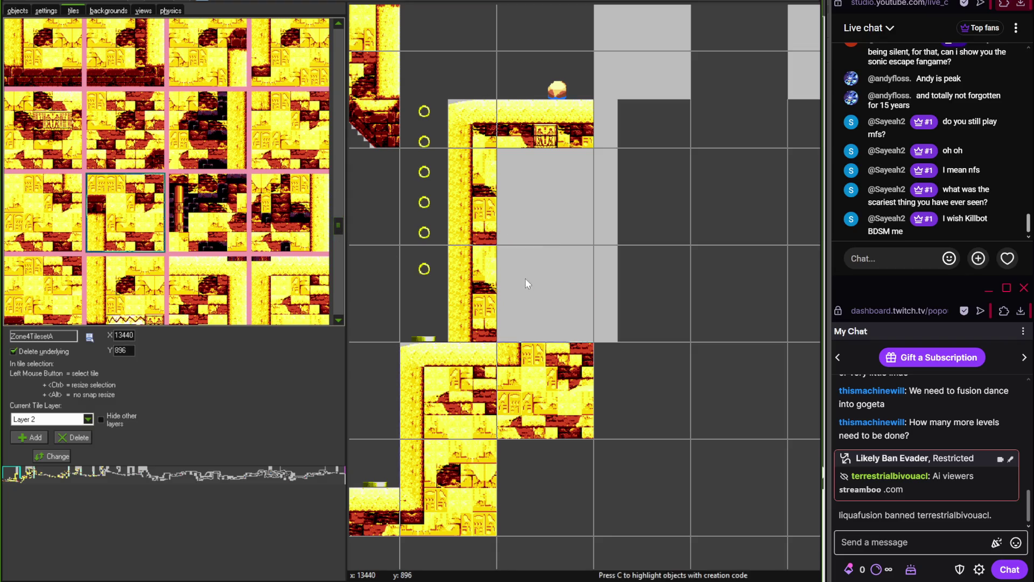
pyautogui.scroll(-2, 336, 241)
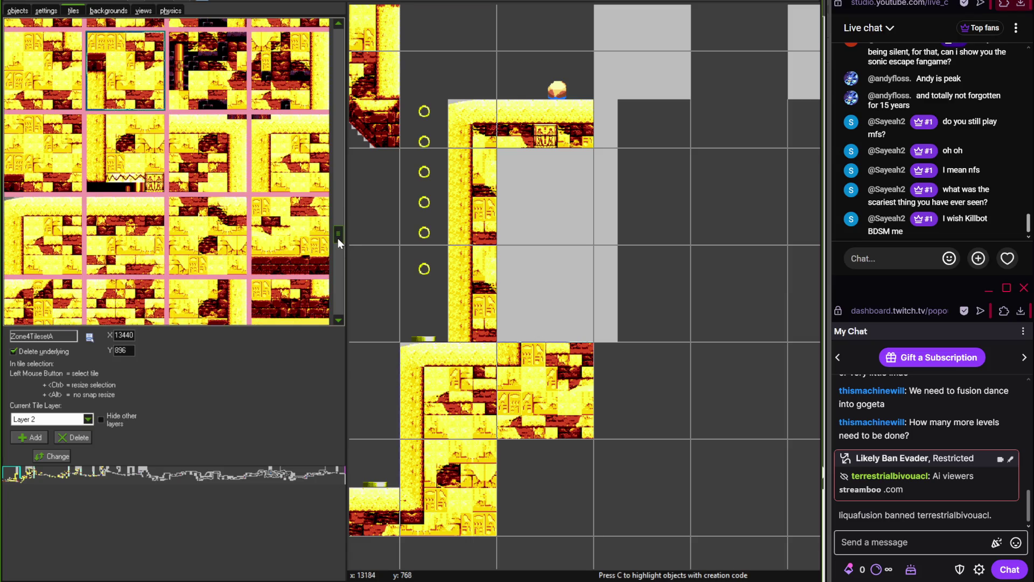
pyautogui.moveTo(338, 238); pyautogui.dragTo(341, 300)
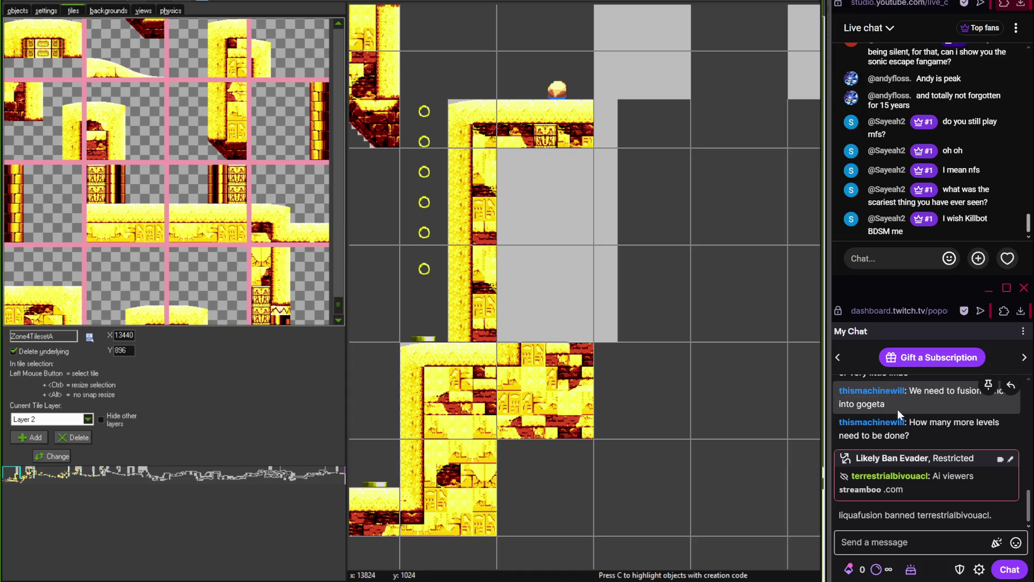
pyautogui.moveTo(332, 306); pyautogui.dragTo(338, 254)
pyautogui.moveTo(335, 237)
pyautogui.mouseDown()
pyautogui.moveTo(331, 221)
pyautogui.moveTo(339, 242)
pyautogui.mouseUp()
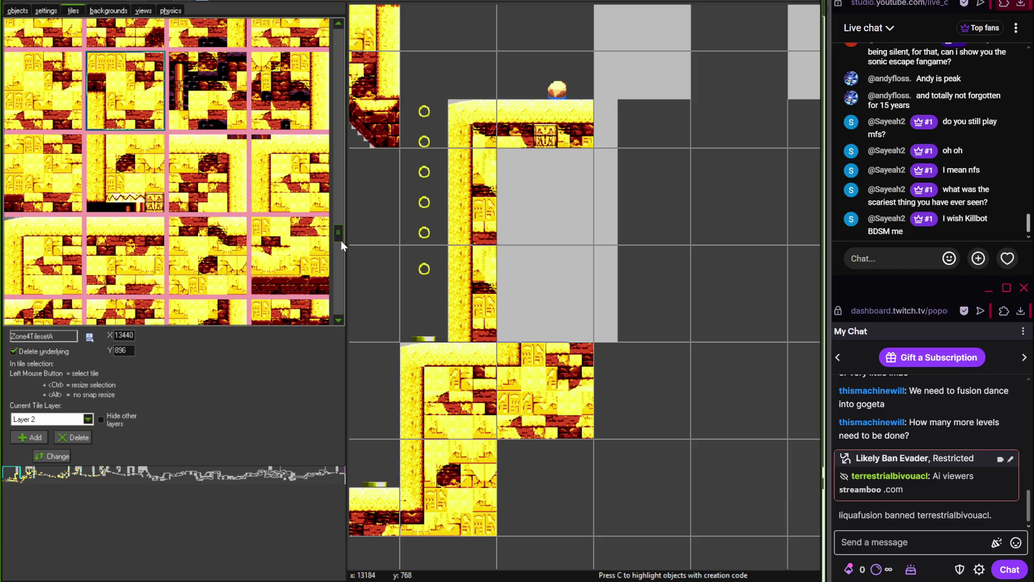
# Replace the tall tile below the ledge with a tall sloped wall-edge tile
pyautogui.rightClick(459, 283)
pyautogui.moveTo(337, 236); pyautogui.dragTo(340, 295)
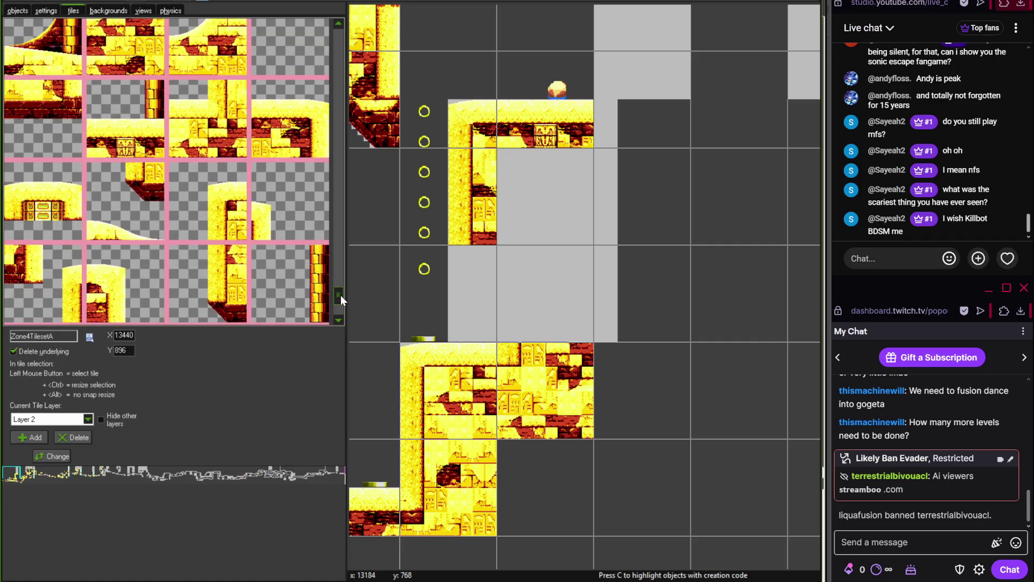
pyautogui.click(229, 284)
pyautogui.click(440, 287)
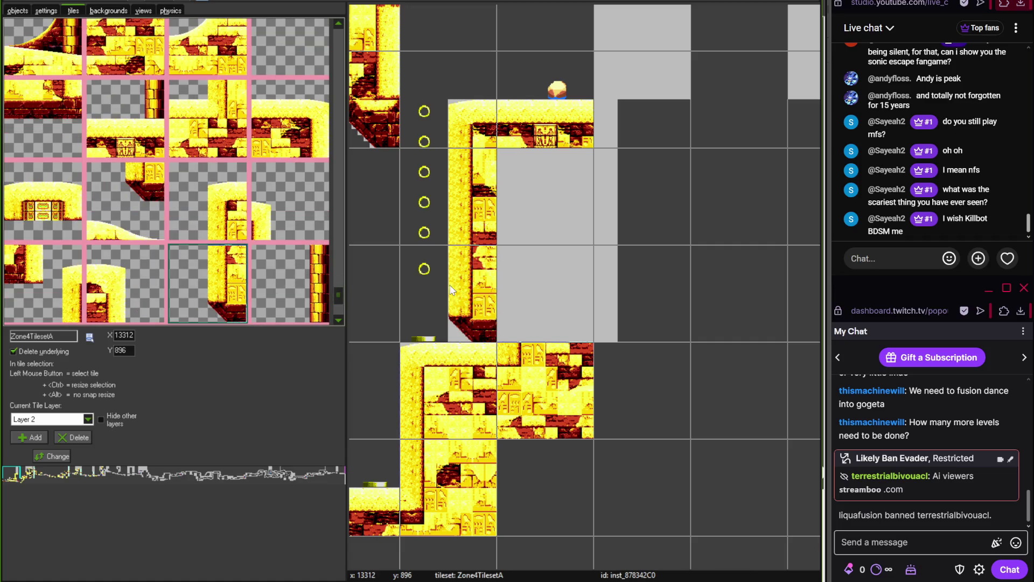
pyautogui.moveTo(337, 294)
pyautogui.mouseDown()
pyautogui.moveTo(342, 103)
pyautogui.moveTo(341, 273)
pyautogui.moveTo(338, 179)
pyautogui.moveTo(340, 223)
pyautogui.mouseUp()
# Place temple brick tiles in the grey block, clear the right-hand cell, and switch to OBS
pyautogui.click(65, 240)
pyautogui.click(617, 311)
pyautogui.click(567, 303)
pyautogui.rightClick(641, 329)
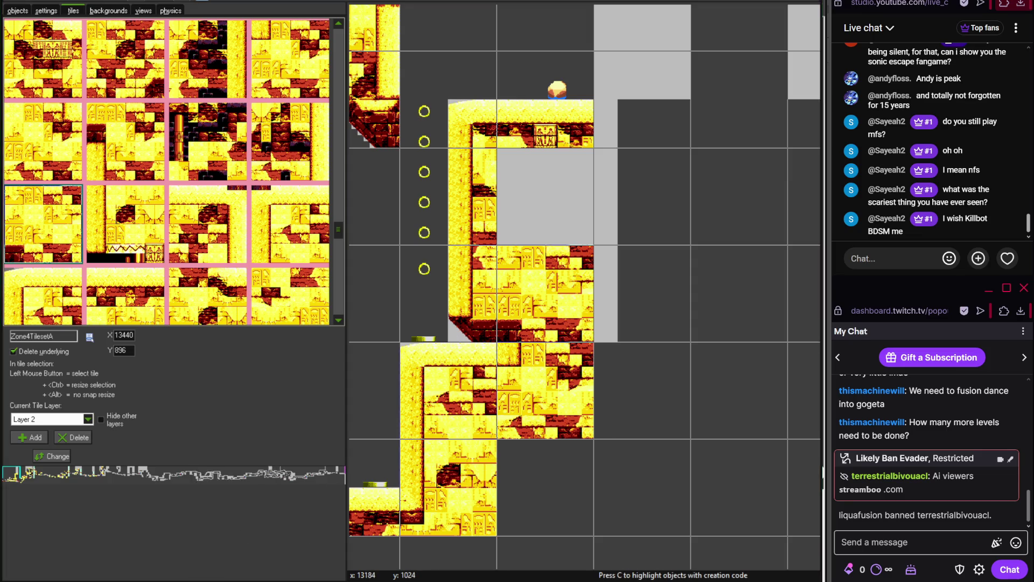
pyautogui.click(237, 517)
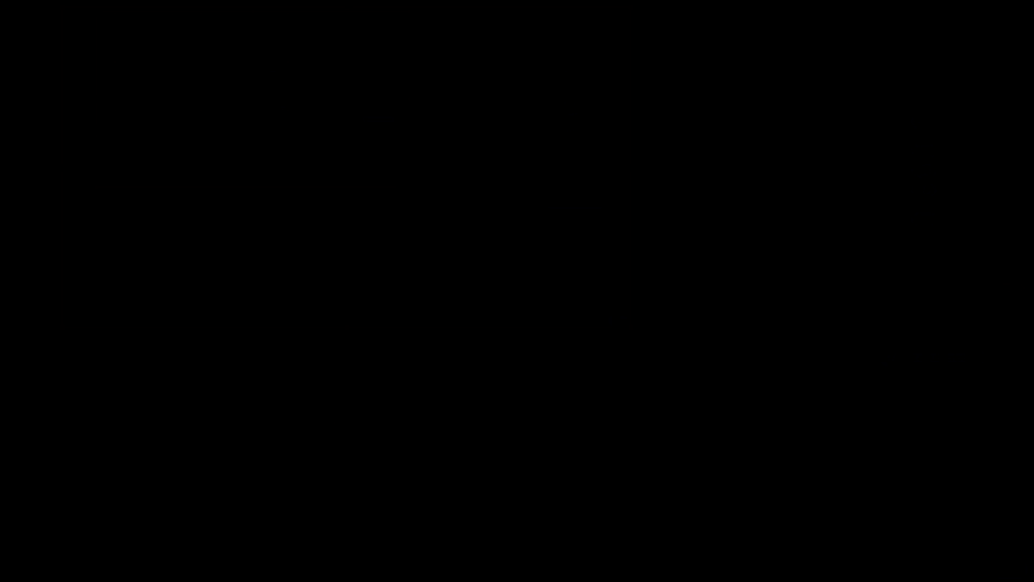
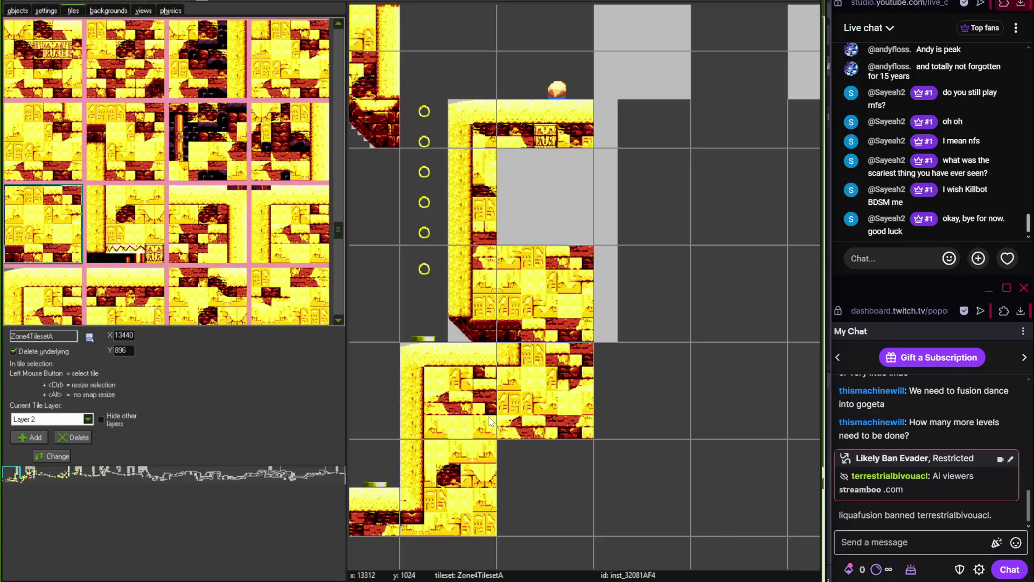
# Erase four yellow tiles from the side of the tall grey block
pyautogui.rightClick(554, 319)
pyautogui.rightClick(544, 377)
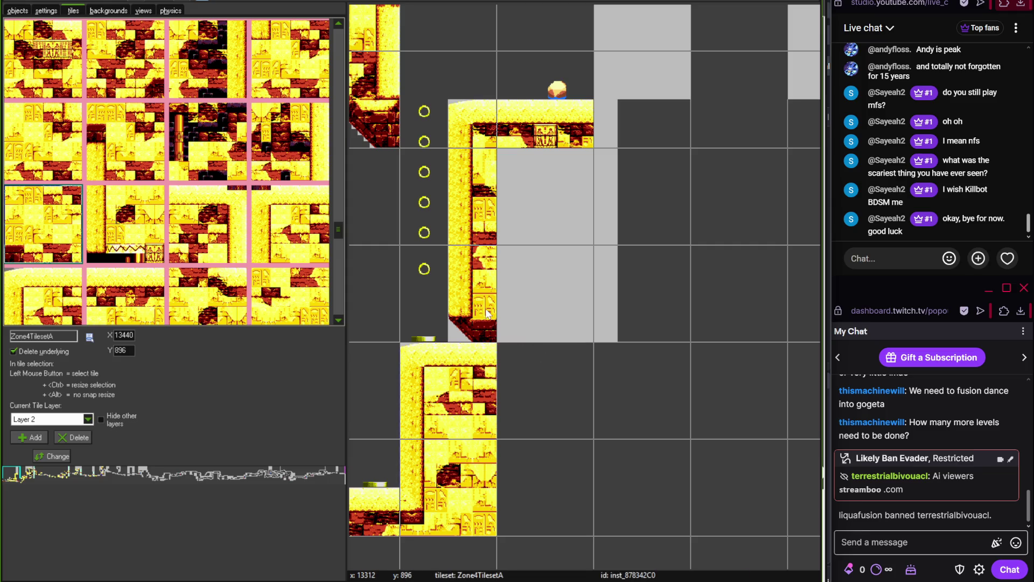
pyautogui.rightClick(484, 302)
pyautogui.rightClick(497, 354)
pyautogui.hscroll(-2, 497, 354)
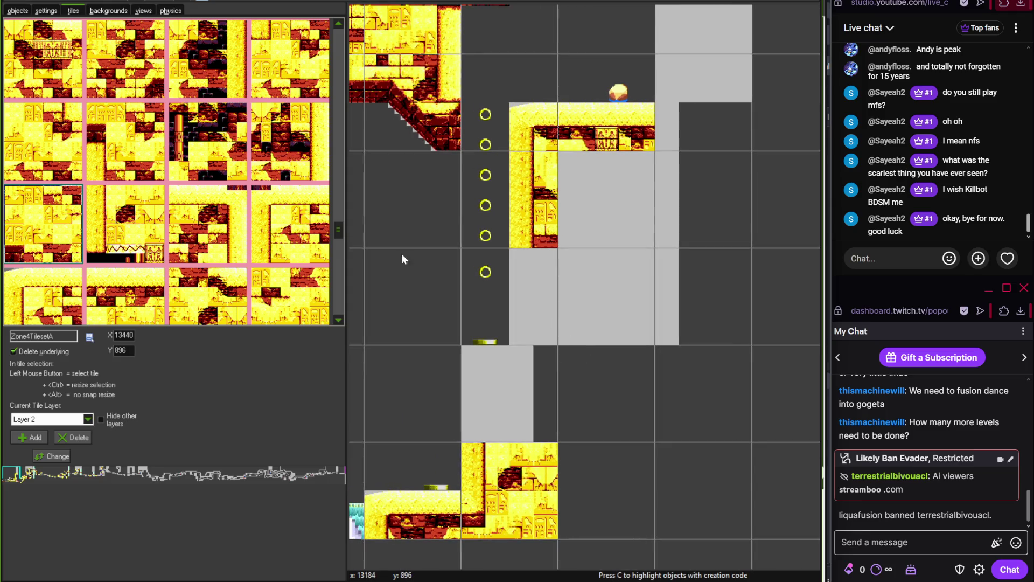
pyautogui.moveTo(339, 230)
pyautogui.mouseDown()
pyautogui.moveTo(336, 172)
pyautogui.moveTo(340, 187)
pyautogui.mouseUp()
# Try a half-pipe tile on the block, then delete it and the three leftover yellow tiles
pyautogui.click(297, 270)
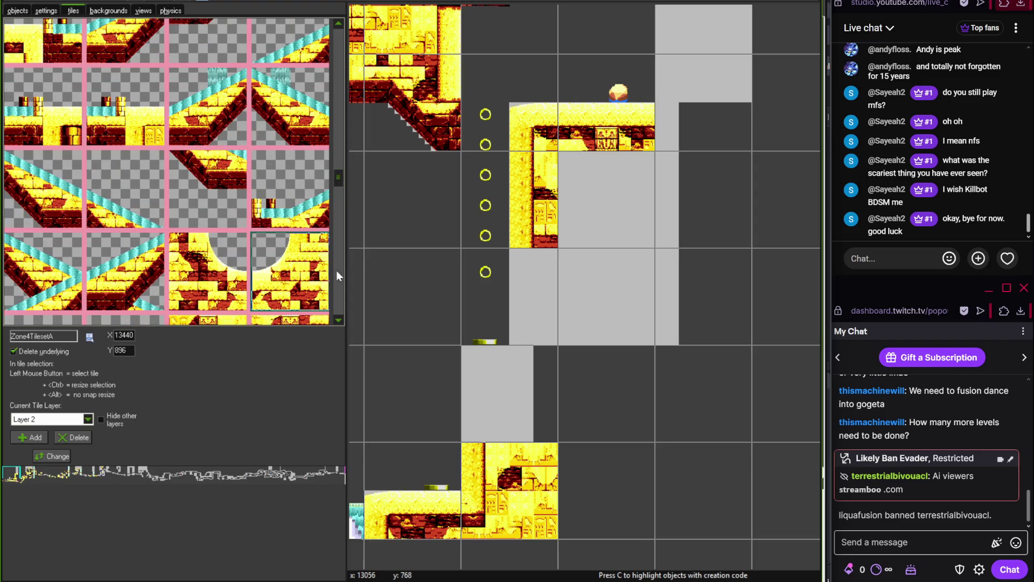
pyautogui.click(486, 301)
pyautogui.rightClick(485, 299)
pyautogui.rightClick(496, 229)
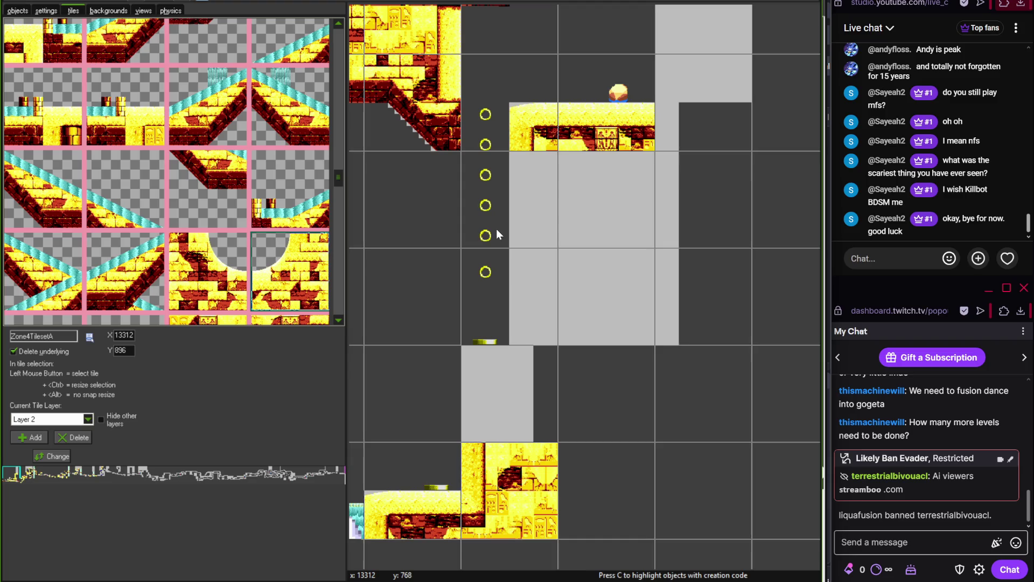
pyautogui.rightClick(508, 140)
pyautogui.rightClick(561, 140)
pyautogui.moveTo(344, 181); pyautogui.dragTo(341, 190)
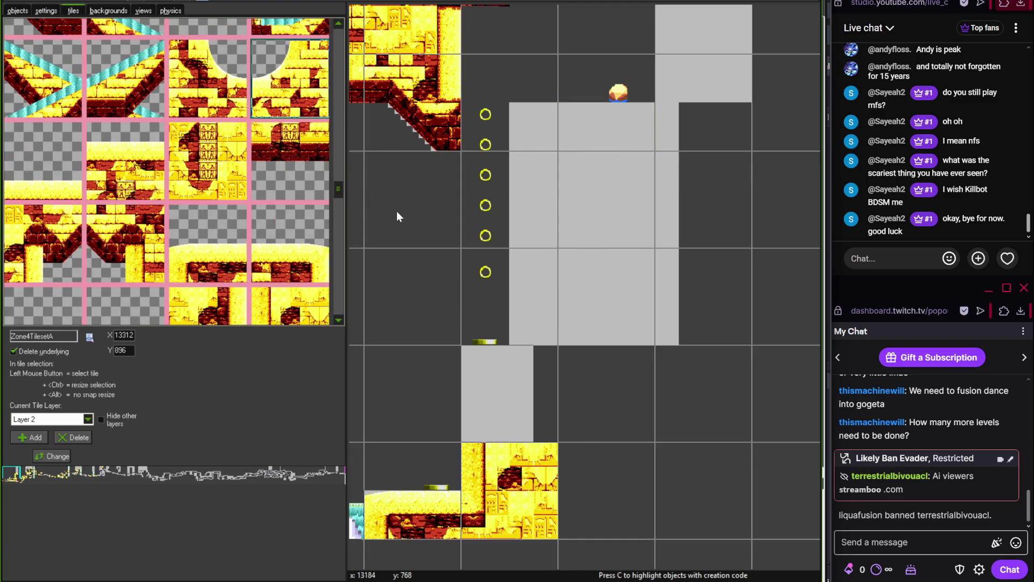
# Cap the block's top with the flat sandy Zone4TilesetA platform tile at 13440, 640
pyautogui.moveTo(396, 211)
pyautogui.mouseDown()
pyautogui.moveTo(441, 241)
pyautogui.moveTo(408, 266)
pyautogui.mouseUp()
pyautogui.scroll(-1, 441, 241)
pyautogui.scroll(1, 438, 245)
pyautogui.scroll(1, 438, 245)
pyautogui.scroll(-2, 439, 244)
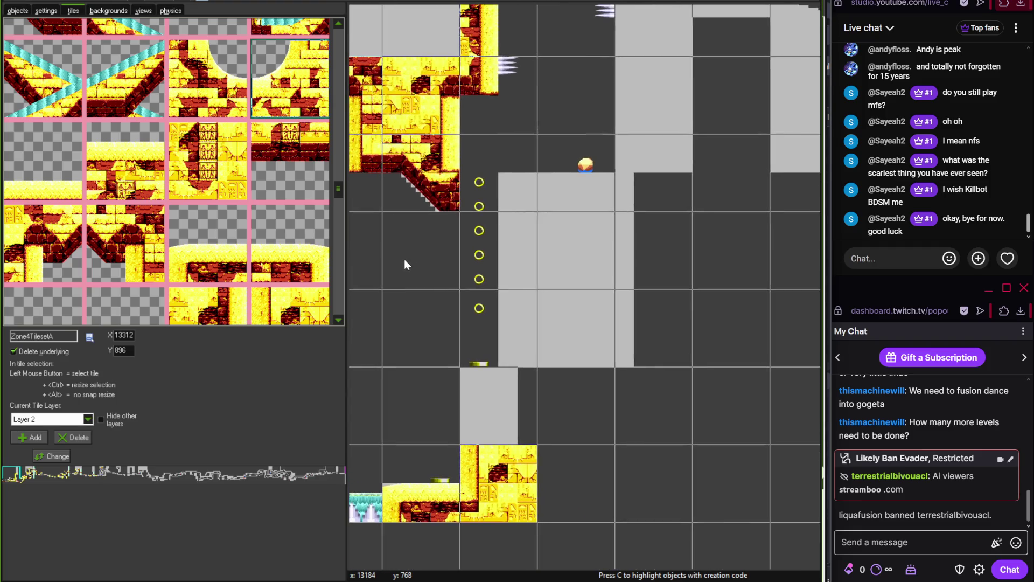
pyautogui.click(216, 245)
pyautogui.click(538, 191)
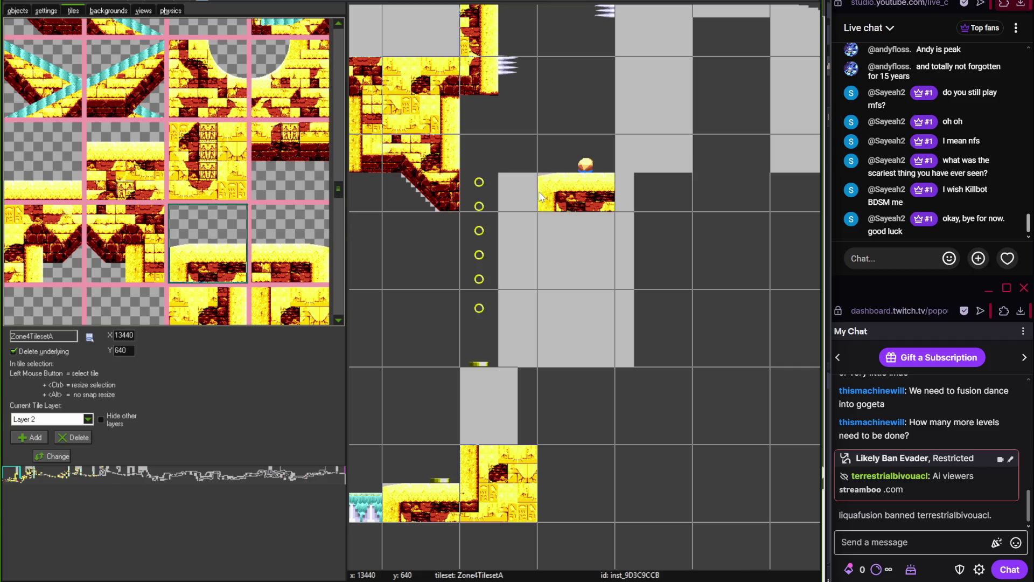
pyautogui.moveTo(338, 196); pyautogui.dragTo(337, 289)
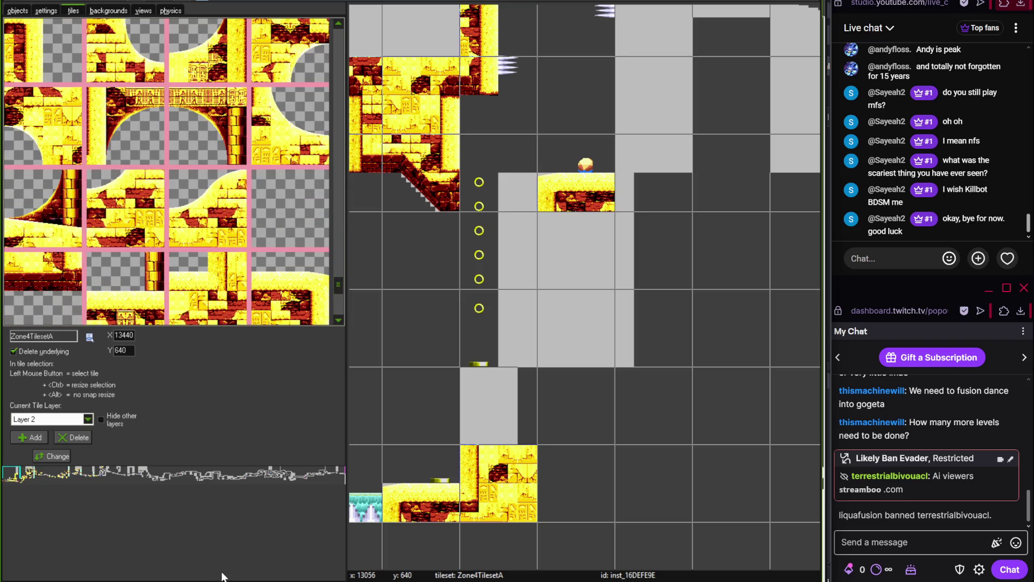
# Open the Untitled Sonic Fangame page from the Game Jolt dashboard in a new browser tab
pyautogui.moveTo(224, 570)
pyautogui.click(168, 541)
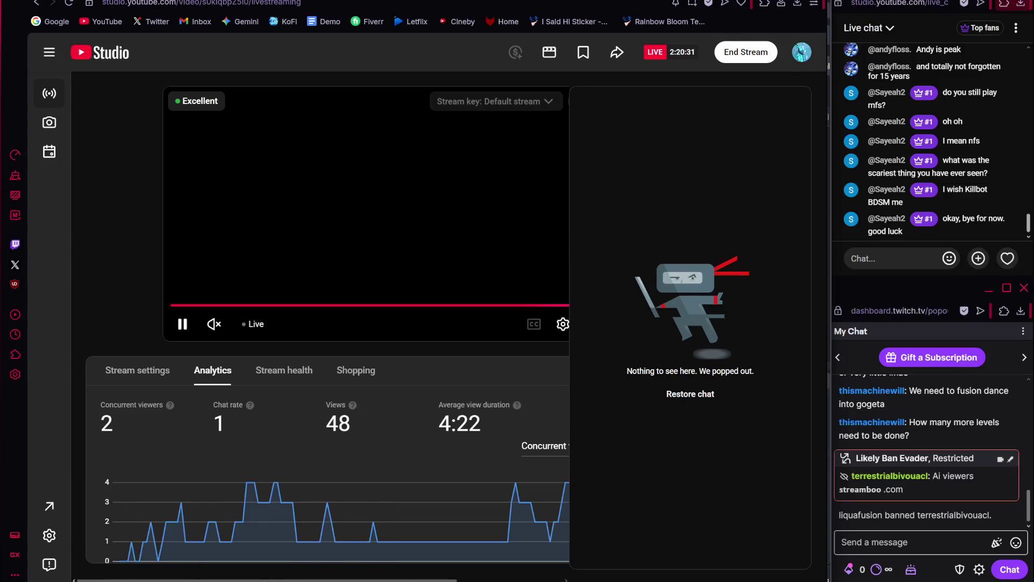
pyautogui.hotkey('ctrl', 't')
pyautogui.write('game')
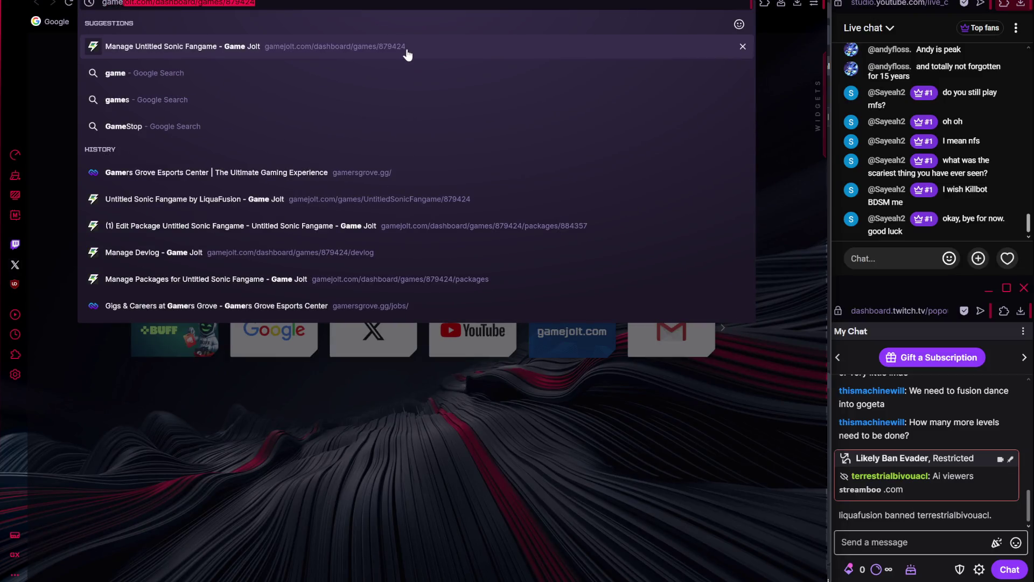
pyautogui.click(406, 53)
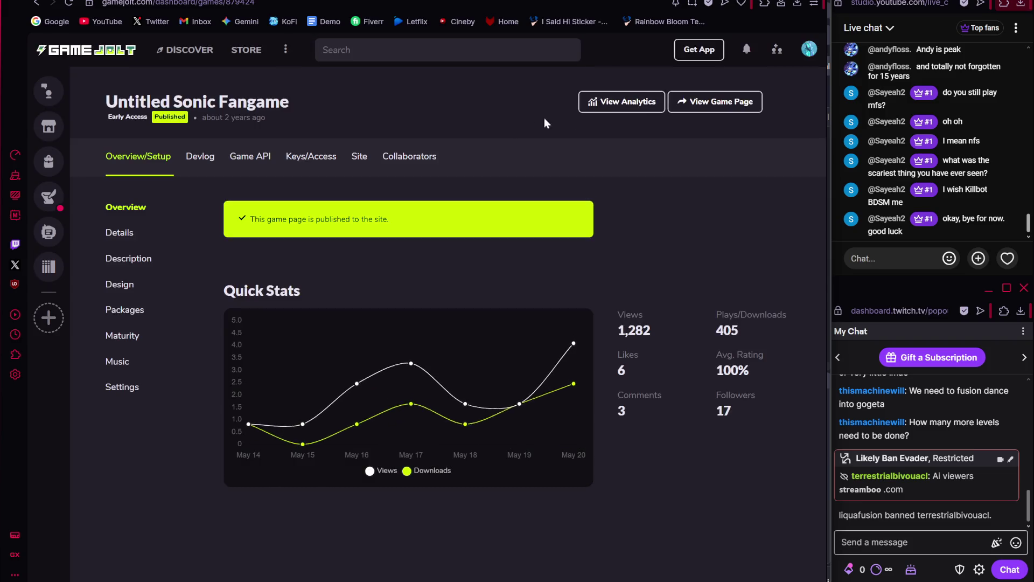
pyautogui.click(706, 101)
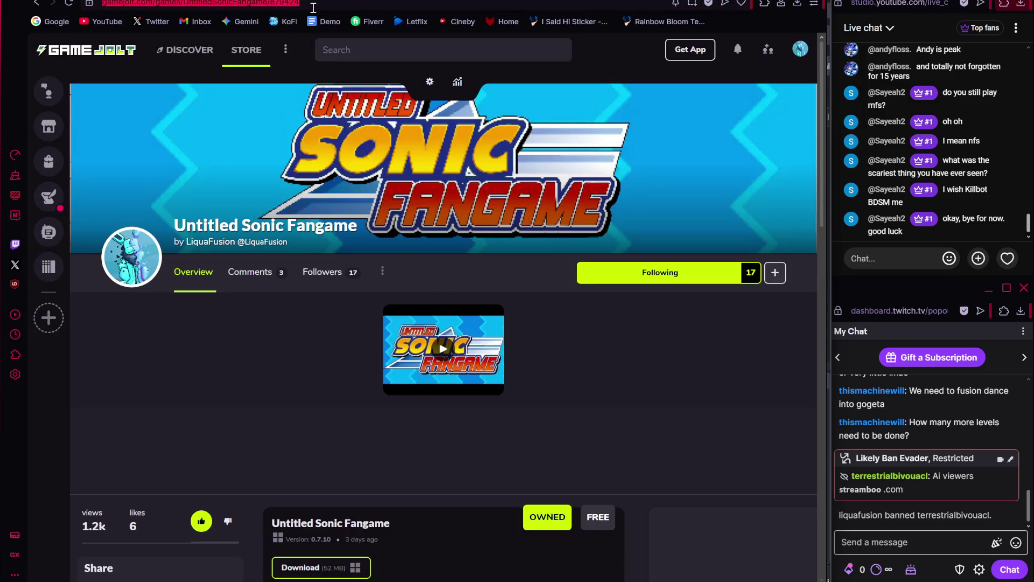
# Copy the game page link and post it in the Discord group chat
pyautogui.hotkey('ctrl', 'w')
pyautogui.hotkey('alt', 'Tab')
pyautogui.write('https://gamejolt.com/games/UntitledSonicFangame/879424')
pyautogui.press('Return')
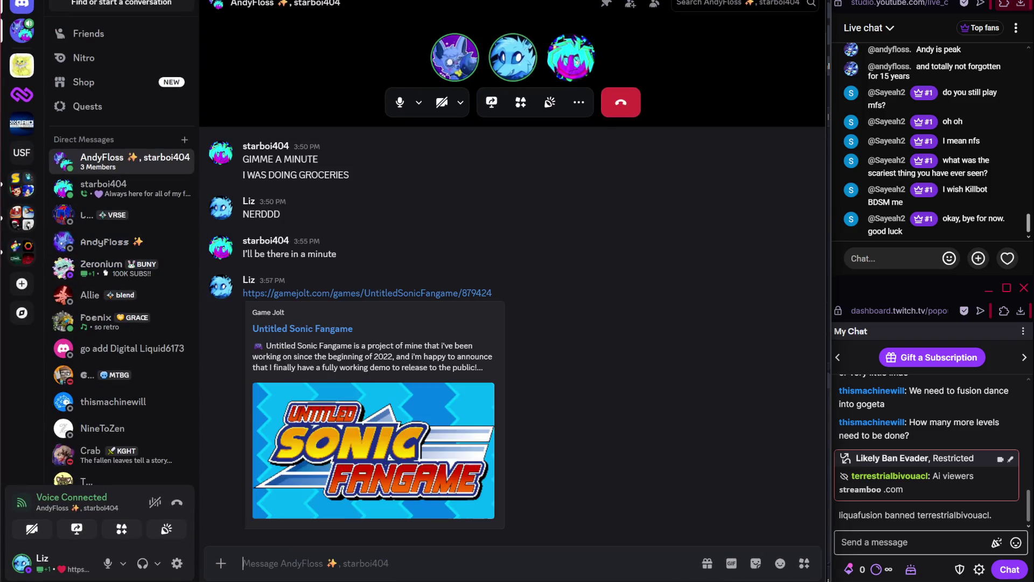
pyautogui.hotkey('alt', 'Tab')
pyautogui.hotkey('alt', 'Tab')
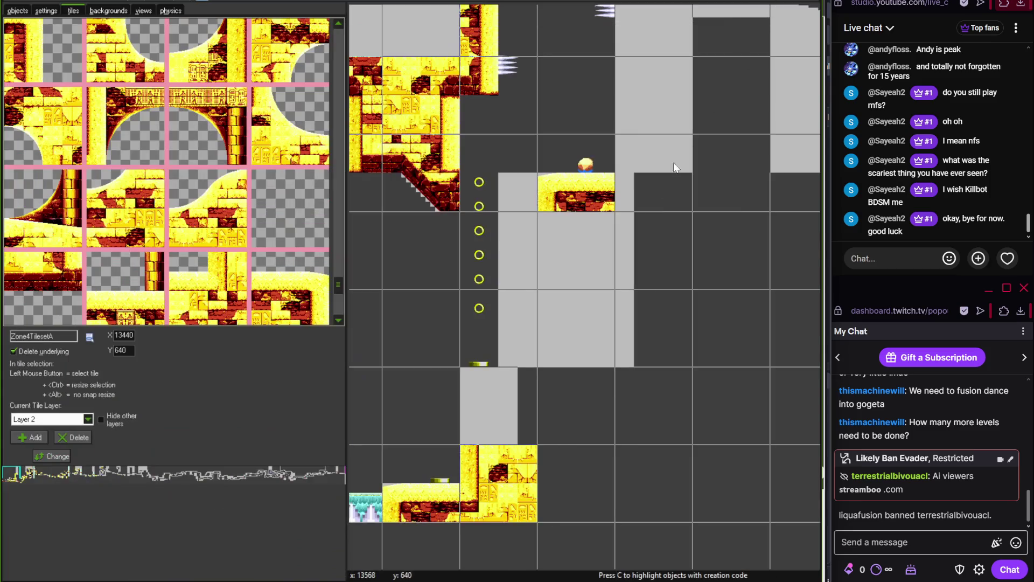
# Stamp yellow-brick tiles onto the grey block and just below the sandy platform
pyautogui.moveTo(339, 280)
pyautogui.mouseDown()
pyautogui.moveTo(339, 296)
pyautogui.moveTo(339, 236)
pyautogui.mouseUp()
pyautogui.click(43, 184)
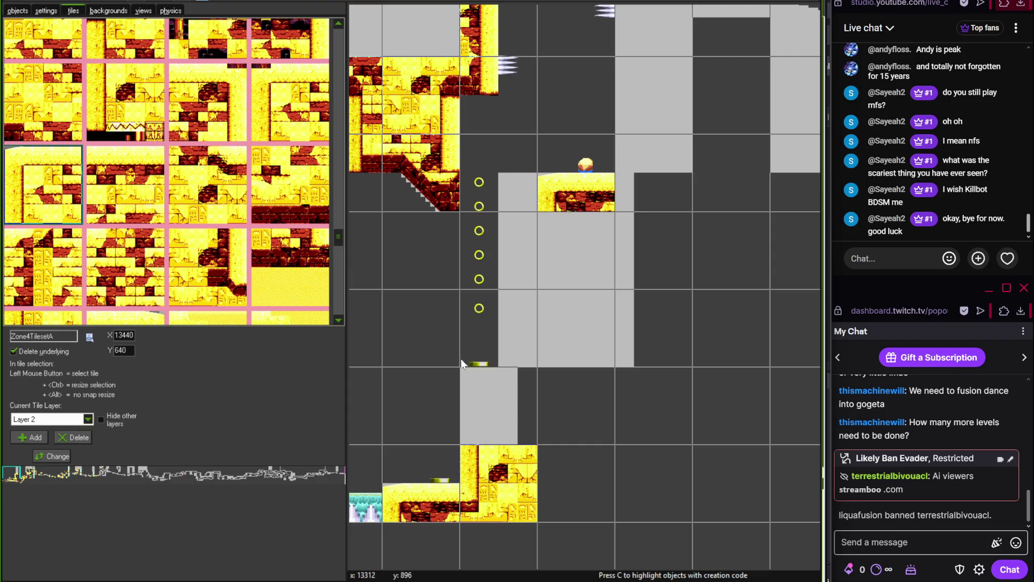
pyautogui.click(464, 371)
pyautogui.moveTo(342, 240); pyautogui.dragTo(341, 231)
pyautogui.scroll(1, 341, 229)
pyautogui.click(289, 79)
pyautogui.click(576, 405)
# Fill the rest of the column down to the lower ledge with brick wall tiles
pyautogui.moveTo(335, 225); pyautogui.dragTo(340, 197)
pyautogui.click(290, 113)
pyautogui.click(576, 249)
pyautogui.click(577, 327)
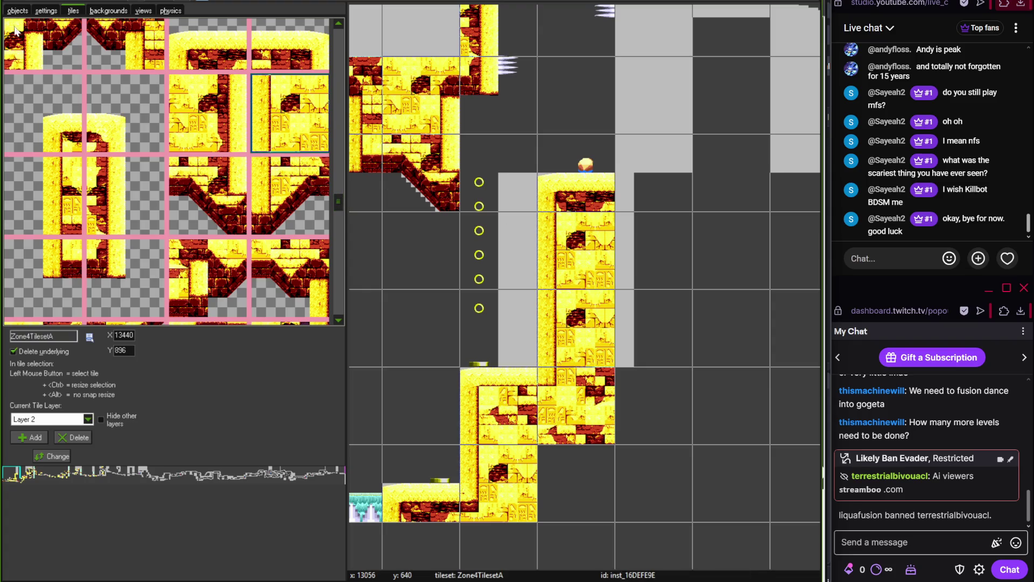
pyautogui.click(18, 11)
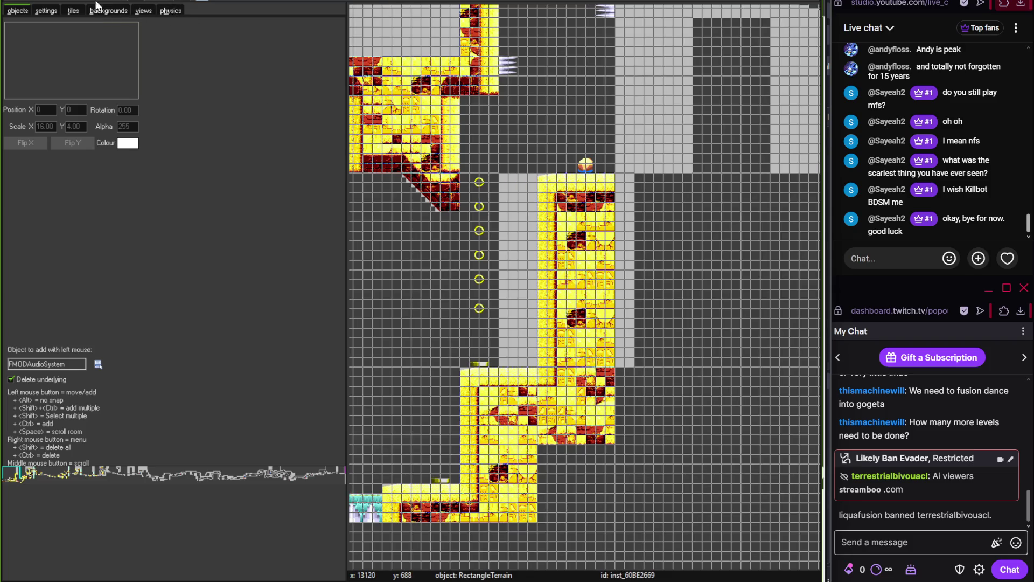
# Lock the object and several rings near the brick column in place
pyautogui.rightClick(519, 219)
pyautogui.click(541, 359)
pyautogui.scroll(2, 510, 348)
pyautogui.rightClick(474, 373)
pyautogui.click(501, 517)
pyautogui.rightClick(462, 286)
pyautogui.click(462, 241)
pyautogui.rightClick(462, 240)
pyautogui.click(490, 383)
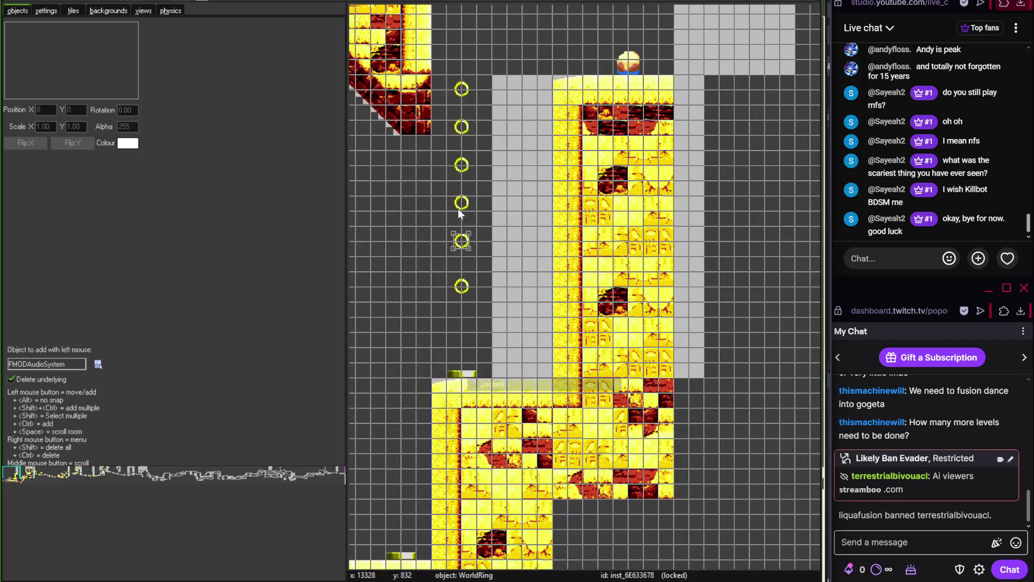
pyautogui.rightClick(462, 127)
pyautogui.rightClick(461, 88)
pyautogui.click(437, 158)
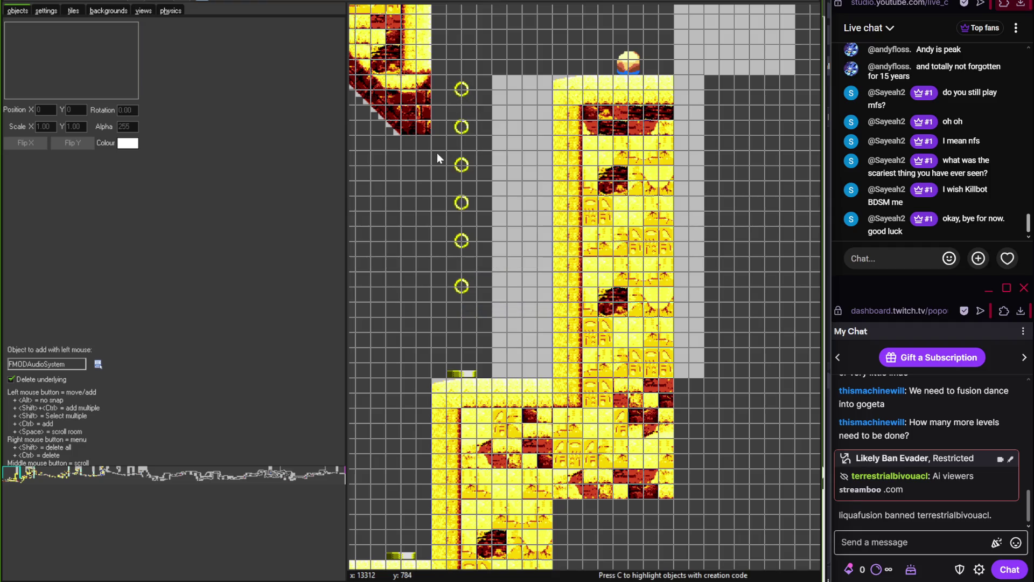
# Apply Shift All Instances, then narrow the RectangleTerrain block to Scale X 20
pyautogui.click(67, 2)
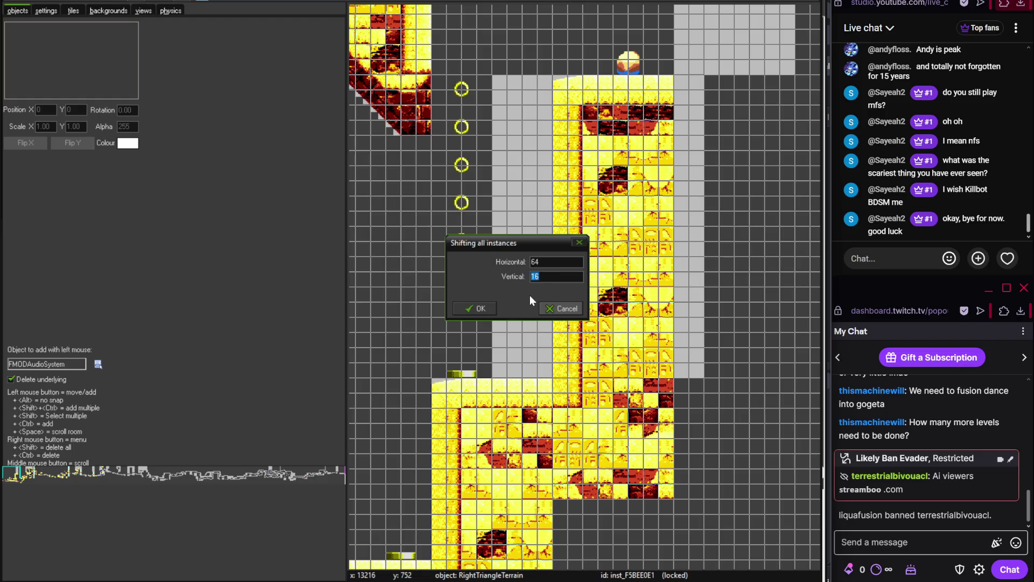
pyautogui.click(476, 308)
pyautogui.click(707, 304)
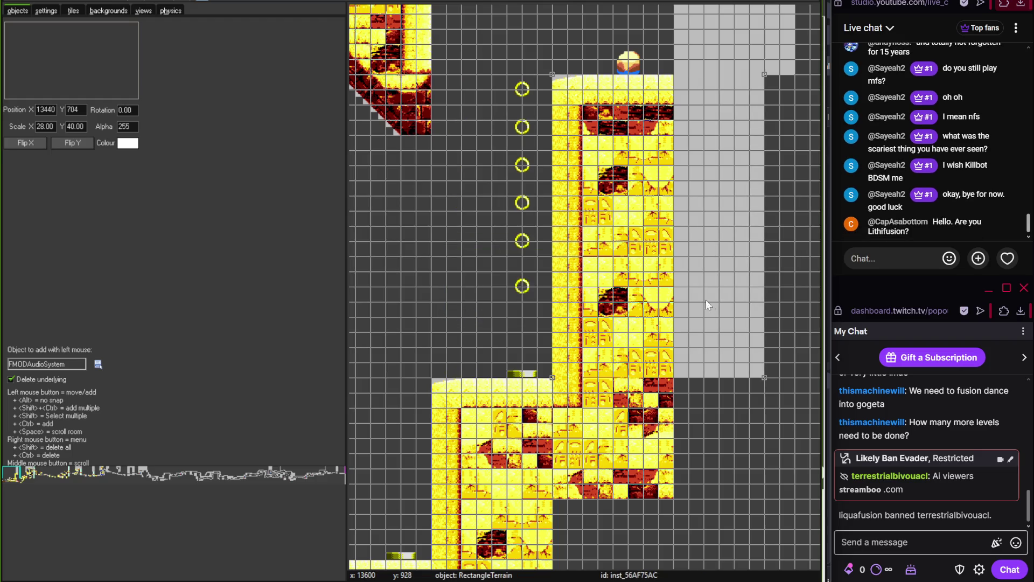
pyautogui.moveTo(767, 384); pyautogui.dragTo(705, 380)
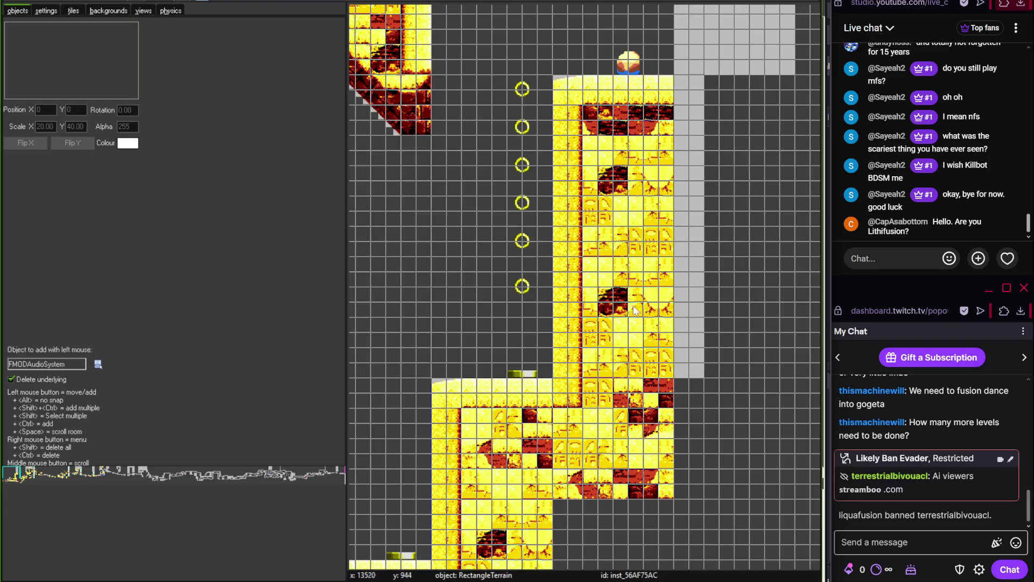
# Select the five rings and move the column right against the yellow brick wall
pyautogui.click(522, 286)
pyautogui.keyDown('shift'); pyautogui.click(522, 241); pyautogui.keyUp('shift')
pyautogui.keyDown('shift'); pyautogui.click(522, 203); pyautogui.keyUp('shift')
pyautogui.keyDown('shift'); pyautogui.click(522, 167); pyautogui.keyUp('shift')
pyautogui.keyDown('shift'); pyautogui.click(522, 129); pyautogui.keyUp('shift')
pyautogui.moveTo(521, 96); pyautogui.dragTo(538, 96)
pyautogui.click(496, 145)
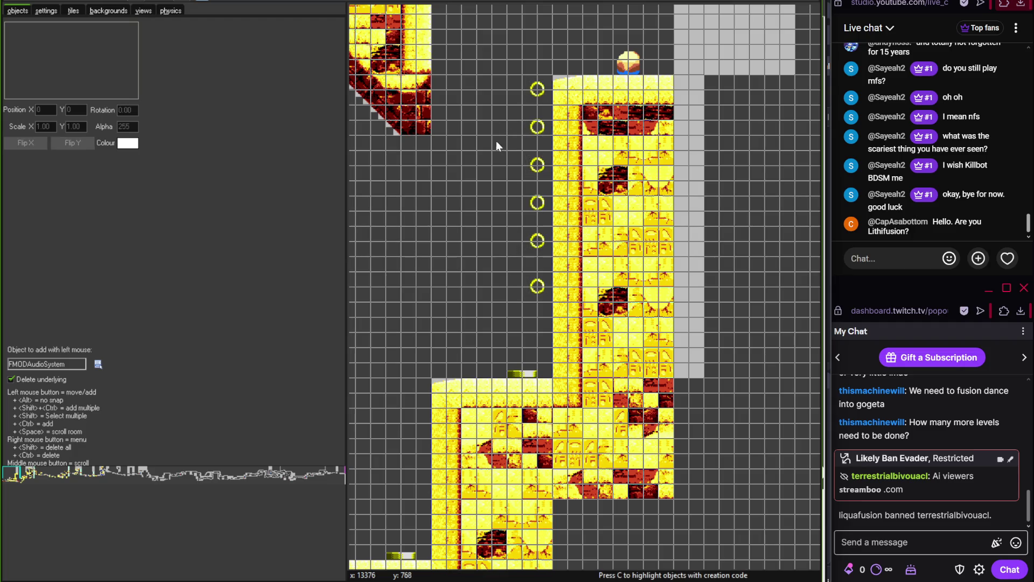
pyautogui.moveTo(465, 200); pyautogui.dragTo(428, 343)
pyautogui.scroll(-3, 469, 293)
pyautogui.scroll(-2, 457, 353)
pyautogui.scroll(2, 469, 345)
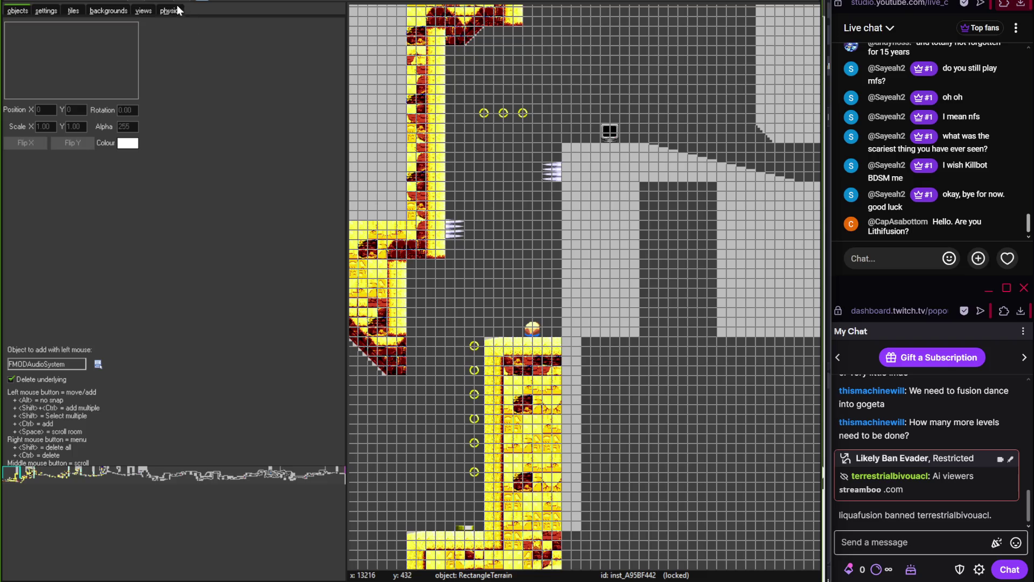
# Enlarge the room grid cells with the G shortcut, then open Geometry Dash in the Steam library
pyautogui.press('g')
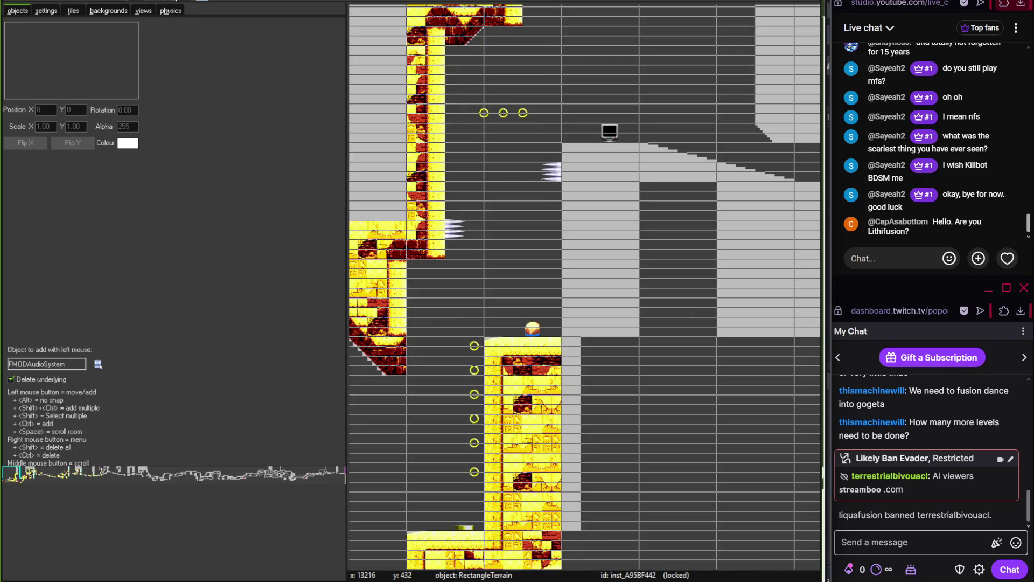
pyautogui.press('g')
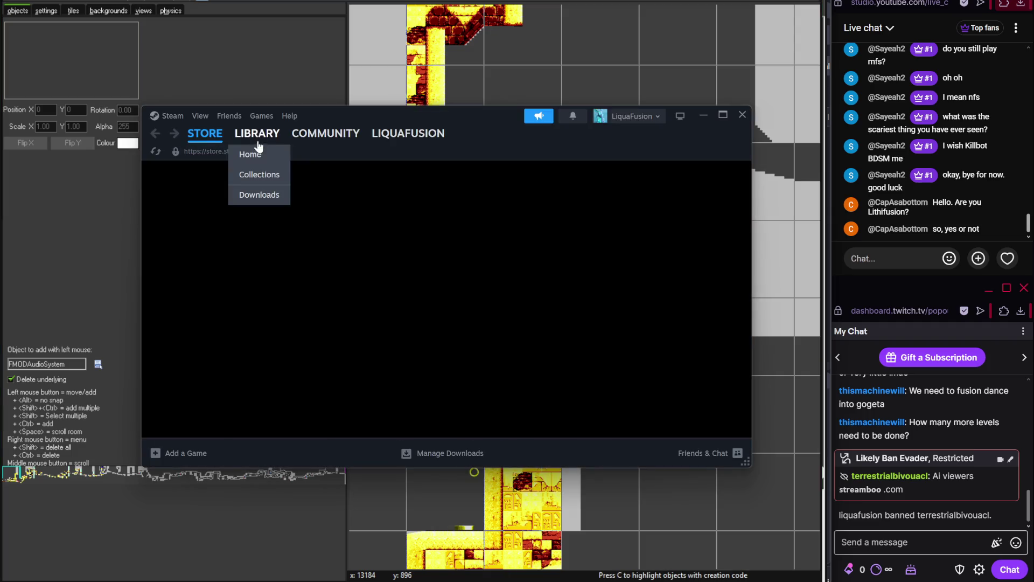
pyautogui.click(257, 155)
pyautogui.click(200, 285)
# Launch Geometry Dash from its Steam library page
pyautogui.click(345, 317)
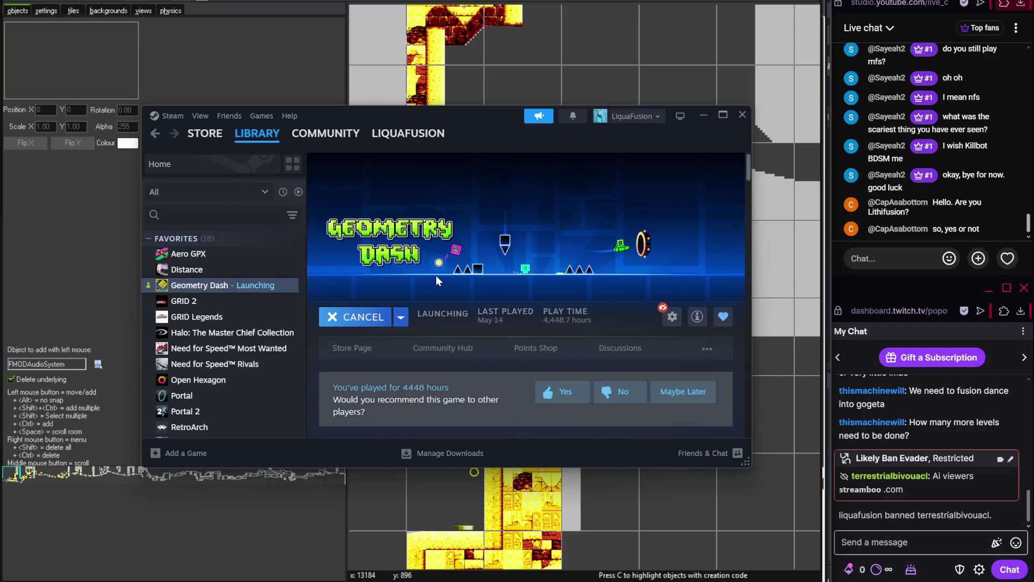
pyautogui.rightClick(491, 255)
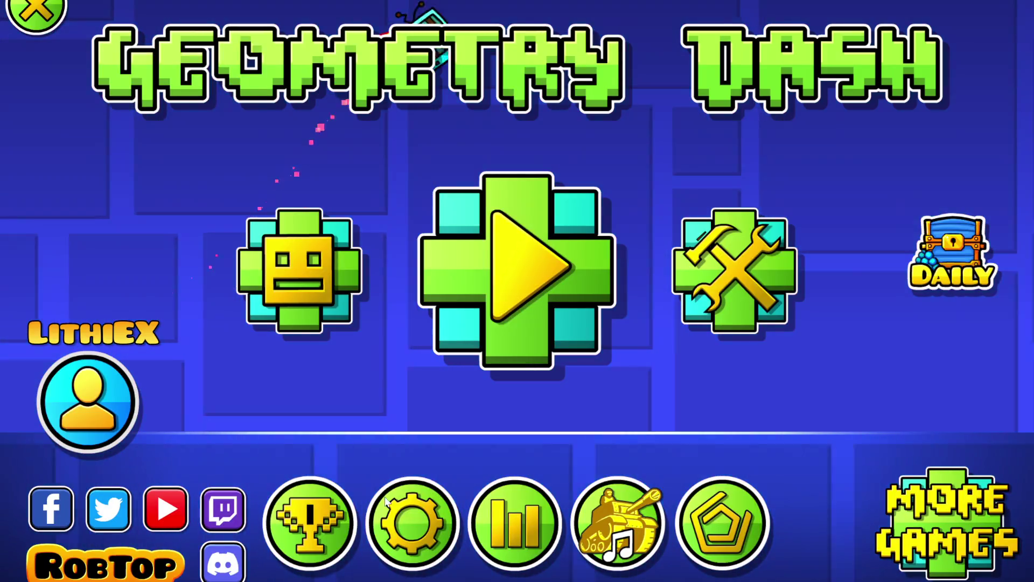
# Unlink the currently linked Geometry Dash account
pyautogui.click(412, 522)
pyautogui.press('Escape')
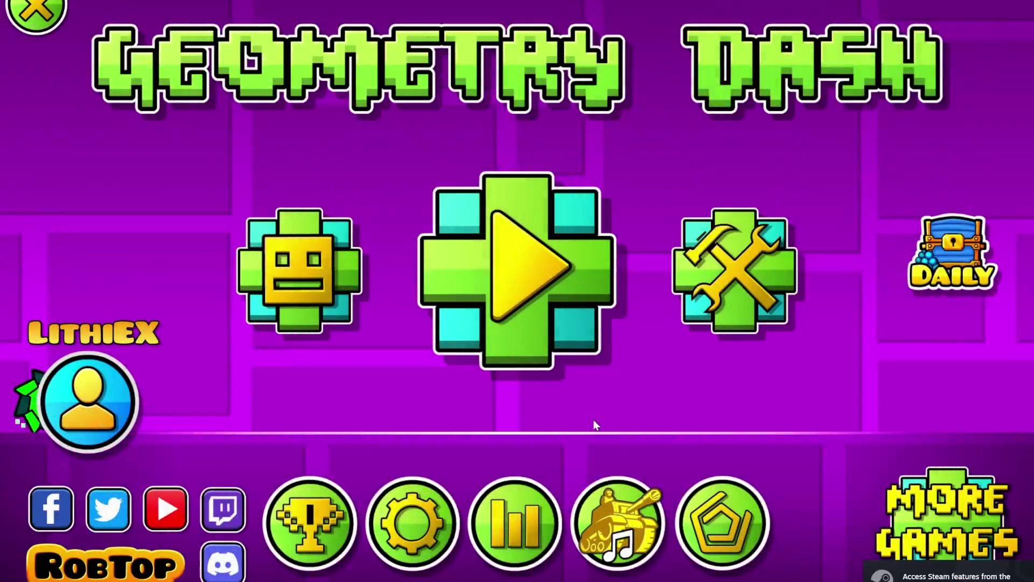
pyautogui.click(593, 419)
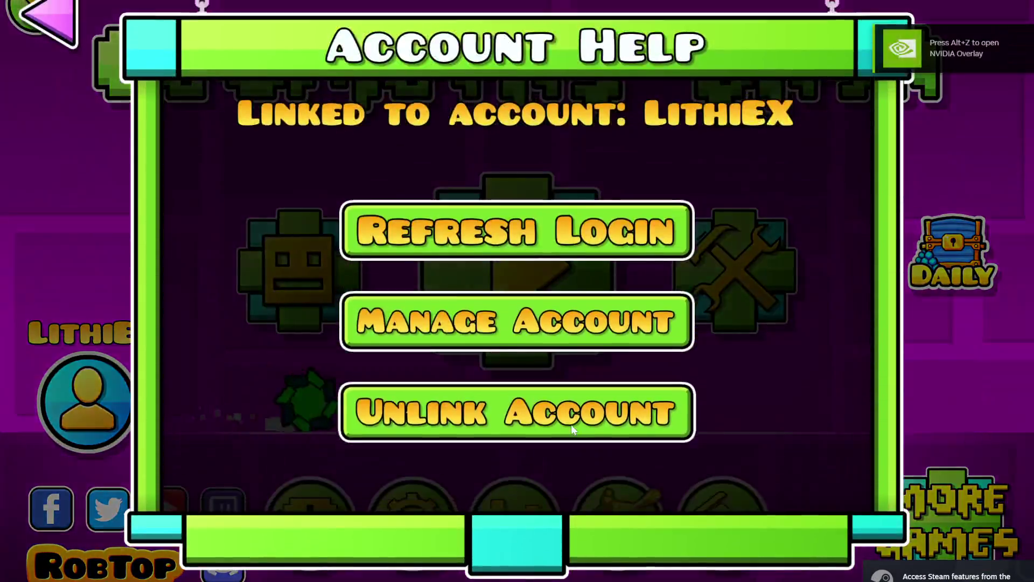
pyautogui.click(590, 429)
pyautogui.click(593, 385)
# Log in to the other player account with its username and password and download its saved data
pyautogui.click(527, 150)
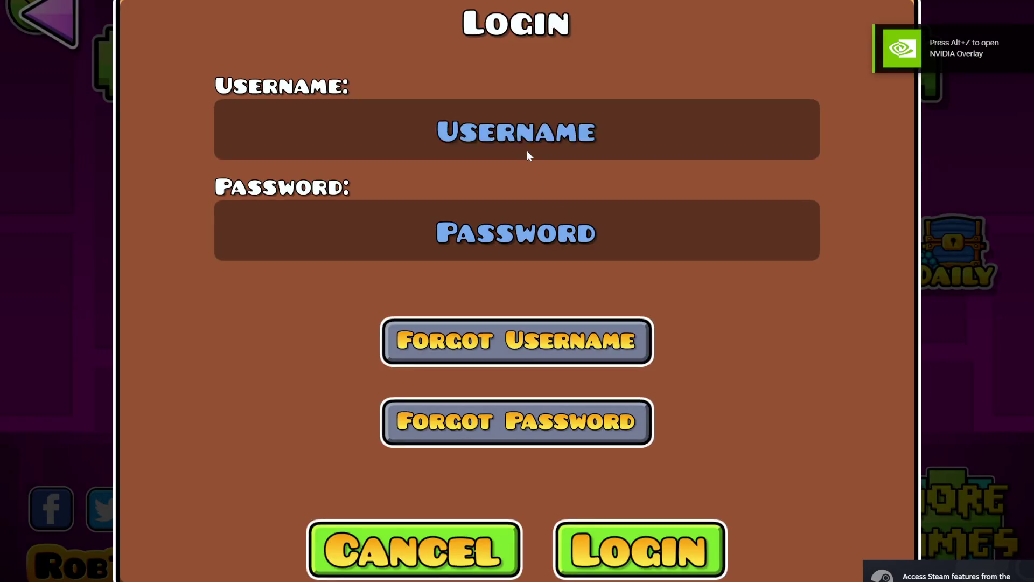
pyautogui.write('Lithifusion')
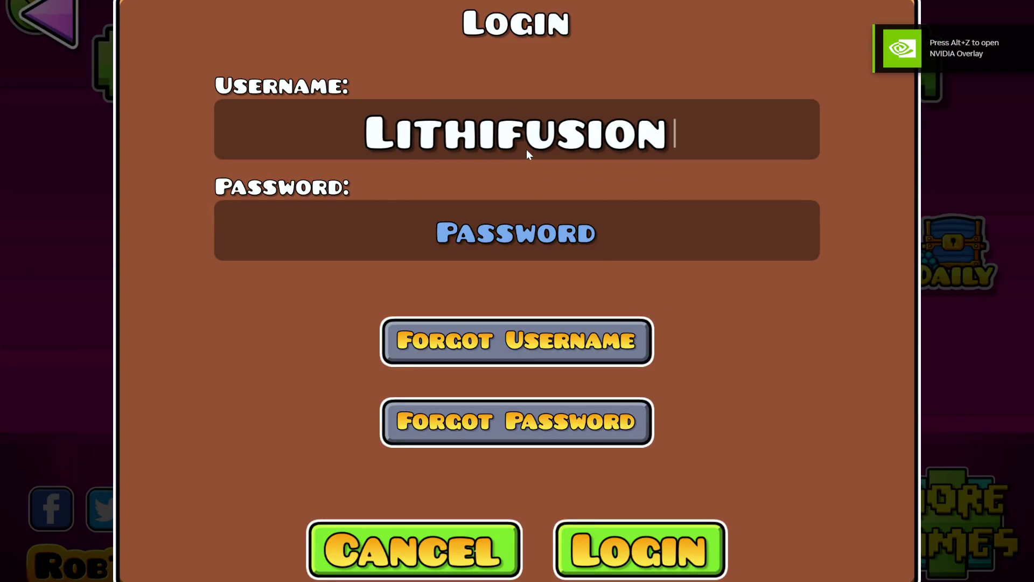
pyautogui.click(516, 236)
pyautogui.write('********')
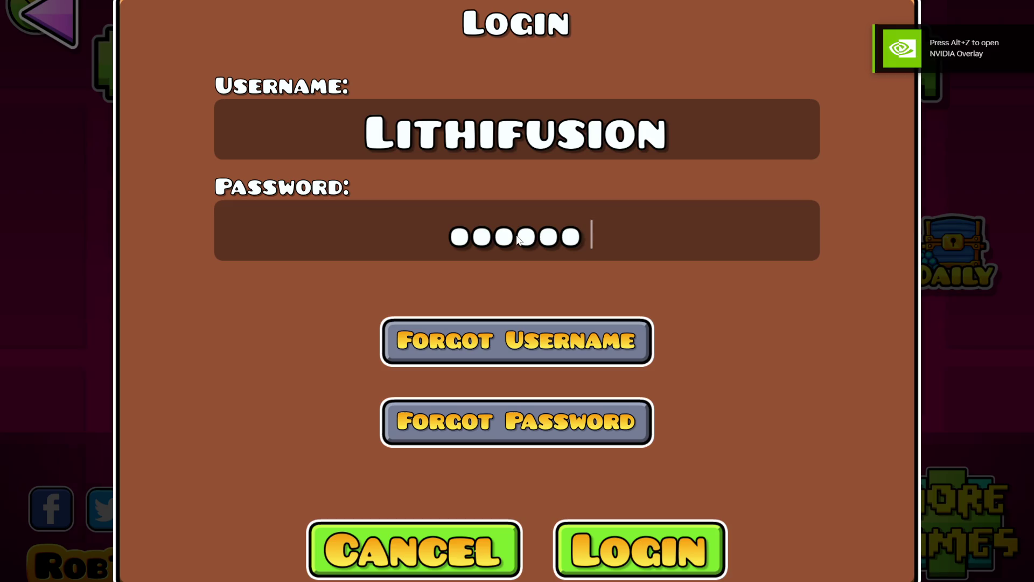
pyautogui.click(661, 533)
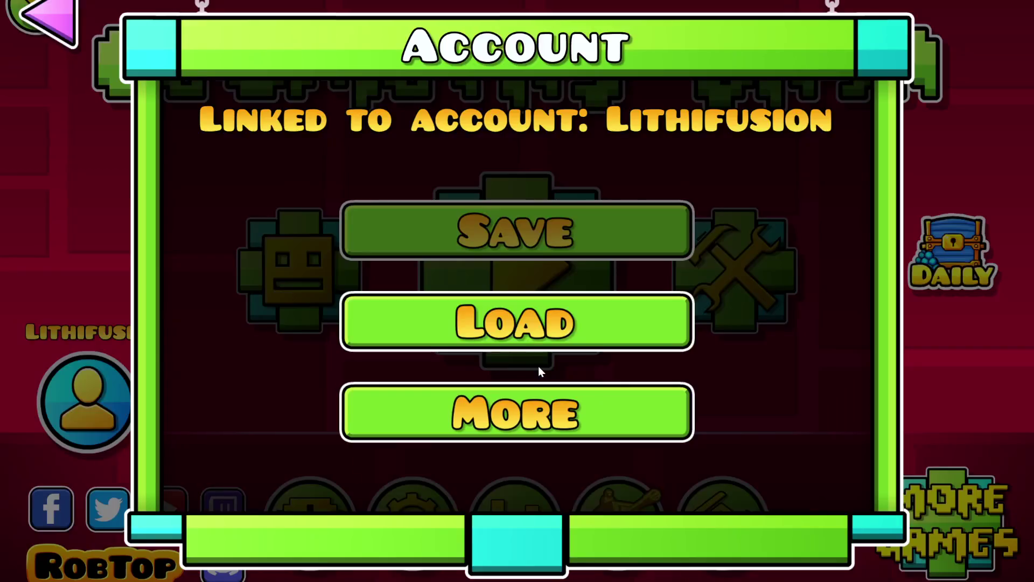
pyautogui.click(539, 328)
pyautogui.click(633, 411)
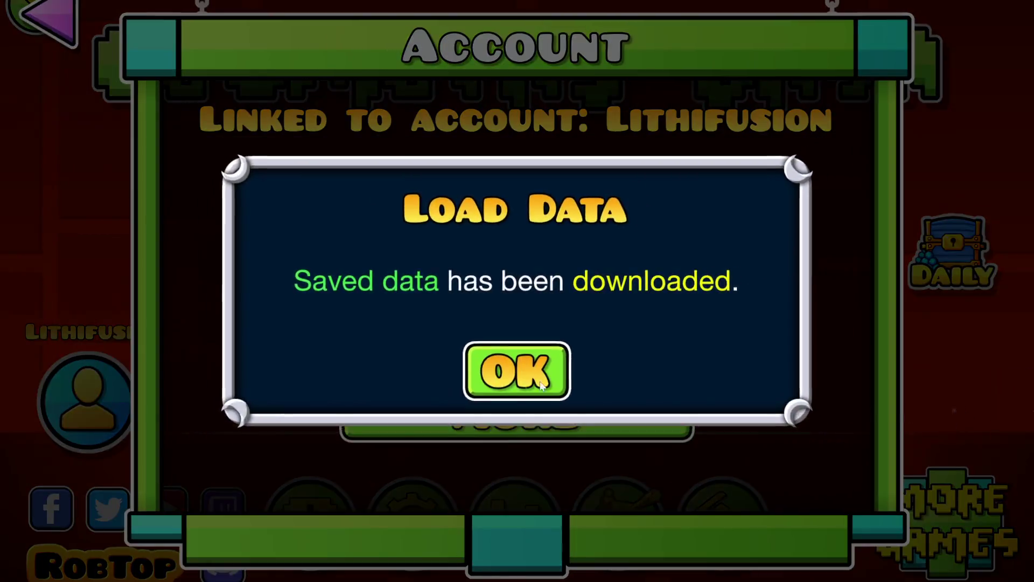
# In the icon kit, set Col1 to cyan, Col2 to white and Glow to white
pyautogui.click(518, 370)
pyautogui.press('Escape')
pyautogui.click(86, 401)
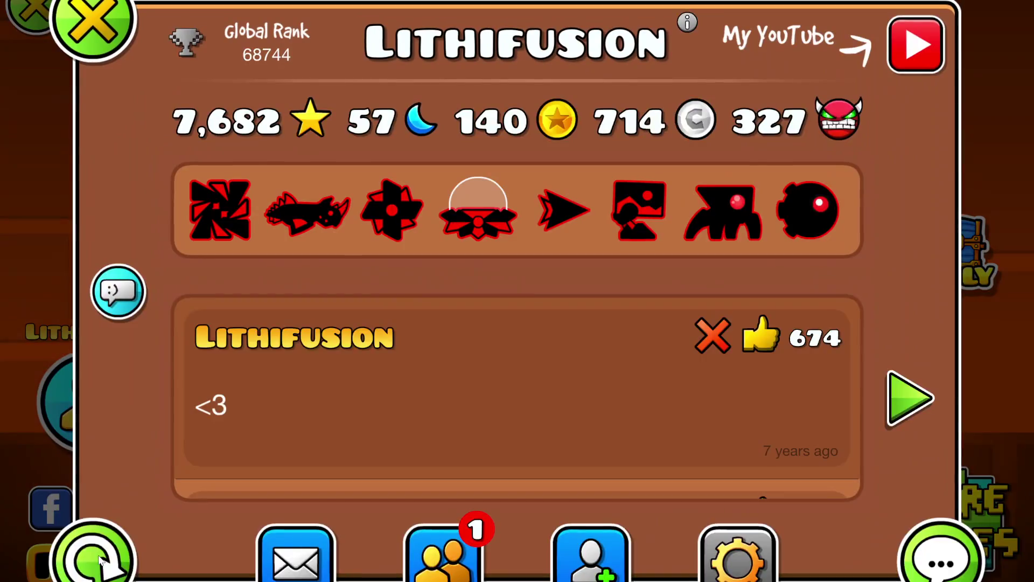
pyautogui.press('Escape')
pyautogui.click(298, 319)
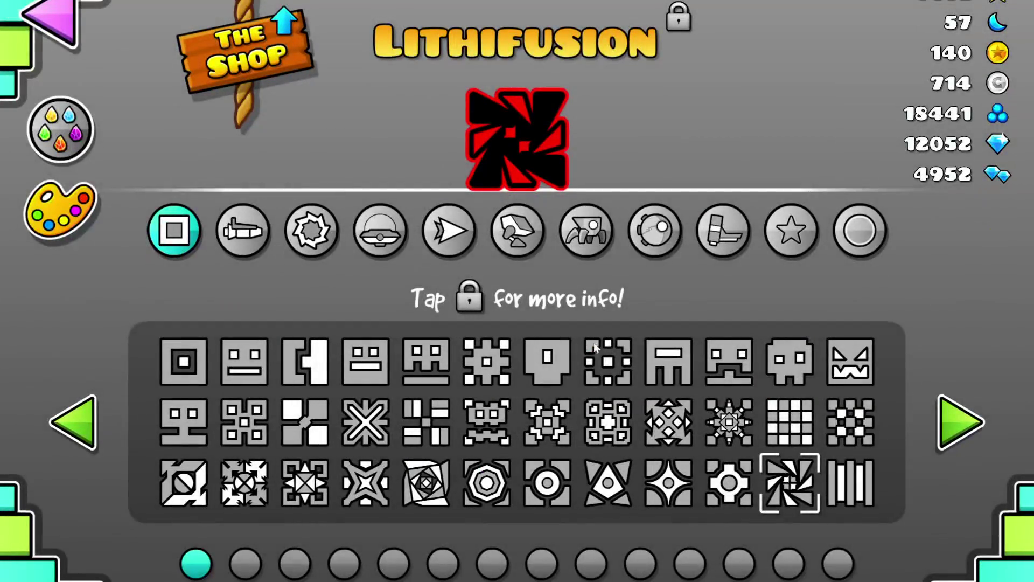
pyautogui.click(47, 238)
pyautogui.click(265, 382)
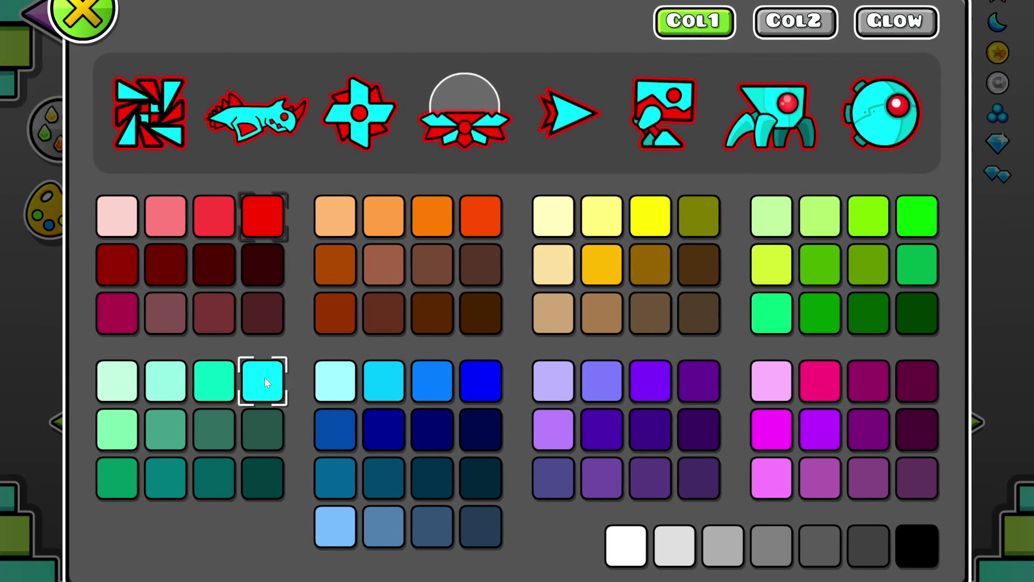
pyautogui.click(824, 33)
pyautogui.click(644, 543)
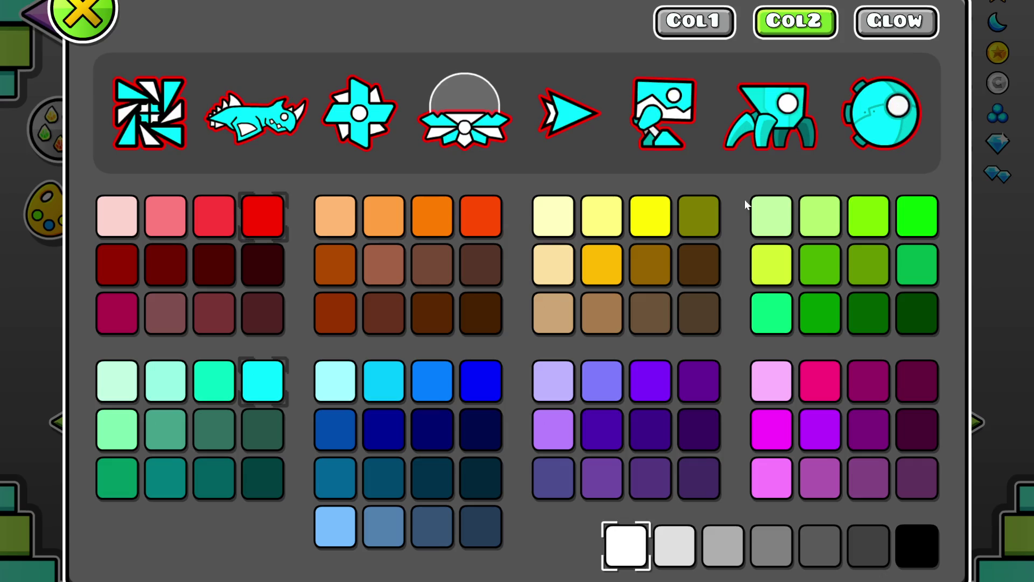
pyautogui.click(897, 21)
pyautogui.click(645, 543)
pyautogui.press('Escape')
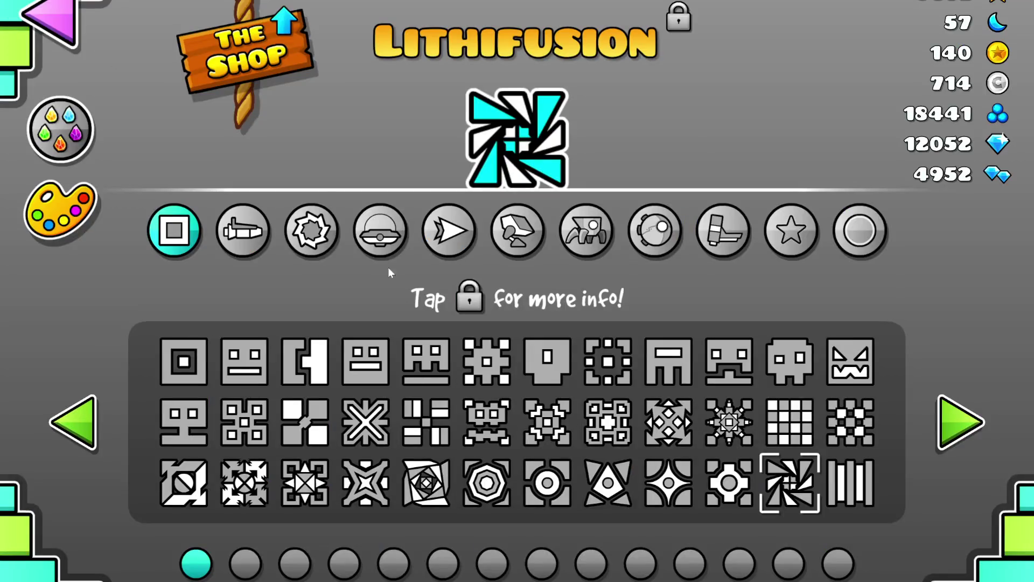
# Choose the zigzag-mouth cube from page 3 of the cube icons
pyautogui.doubleClick(926, 432)
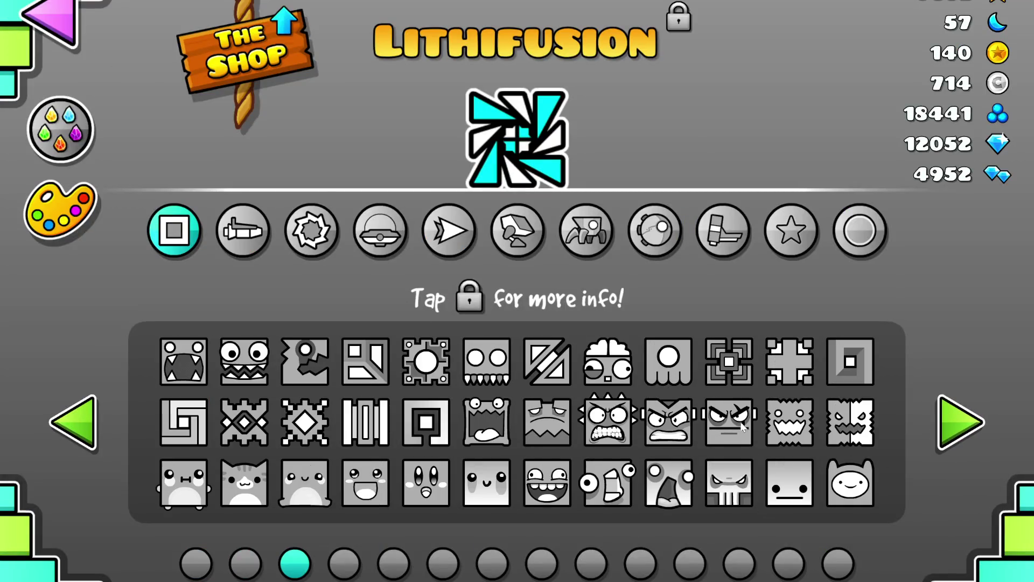
pyautogui.click(790, 421)
pyautogui.click(258, 237)
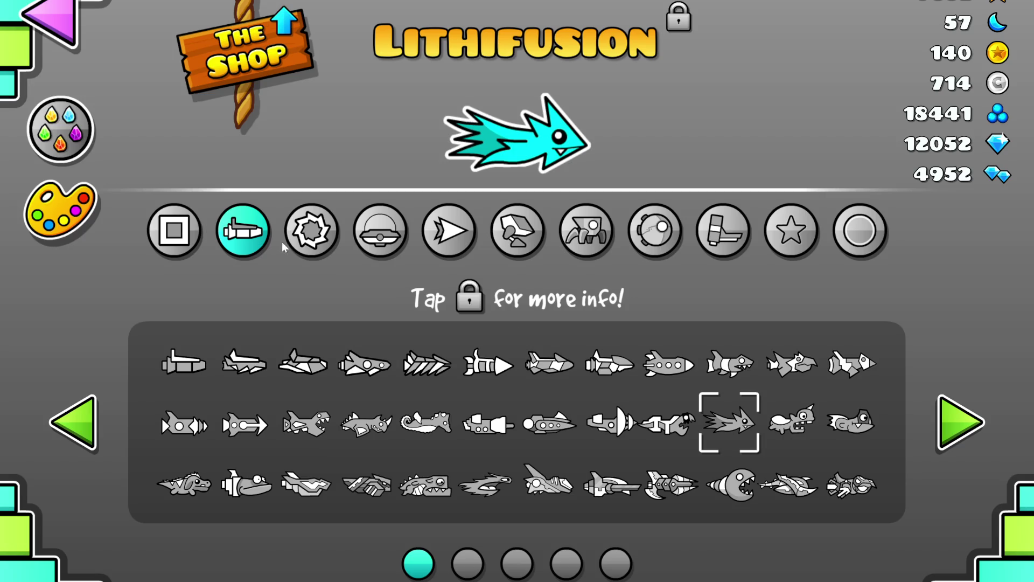
pyautogui.click(307, 241)
pyautogui.click(174, 229)
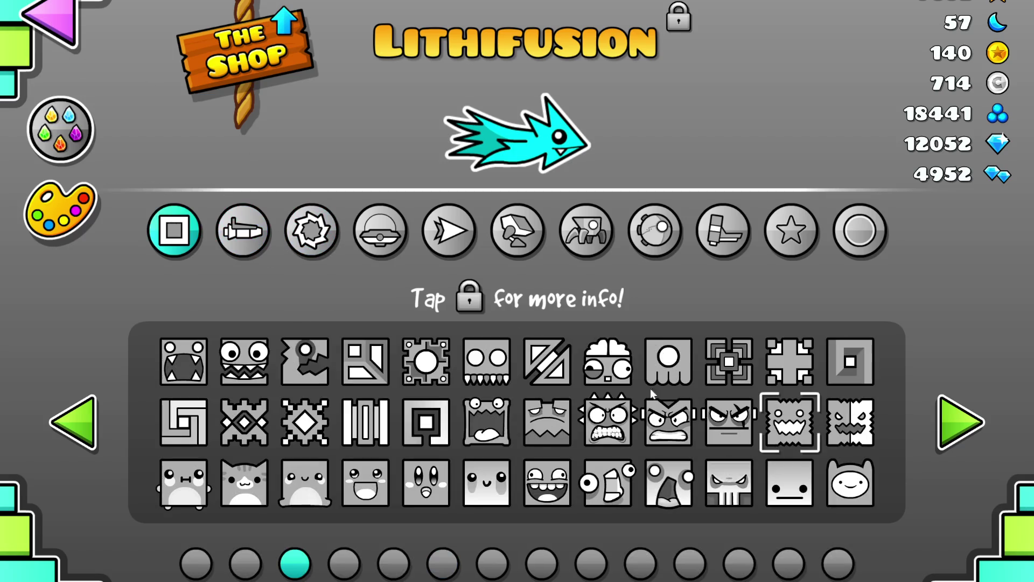
pyautogui.click(786, 418)
pyautogui.press('Escape')
# Post a profile update reading 'nuts'
pyautogui.click(87, 401)
pyautogui.click(940, 557)
pyautogui.click(558, 156)
pyautogui.write('nuts')
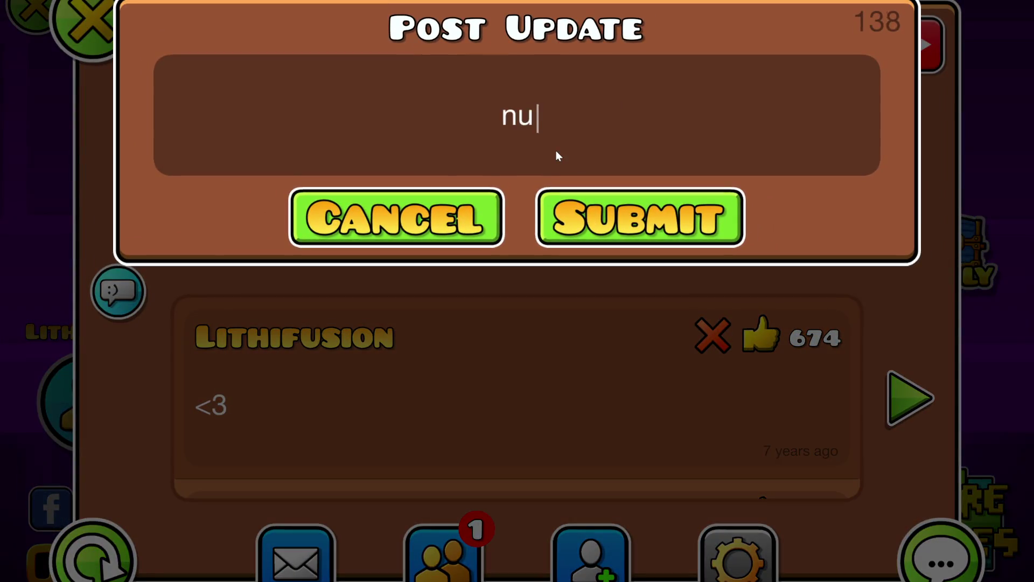
pyautogui.click(640, 217)
pyautogui.press('Escape')
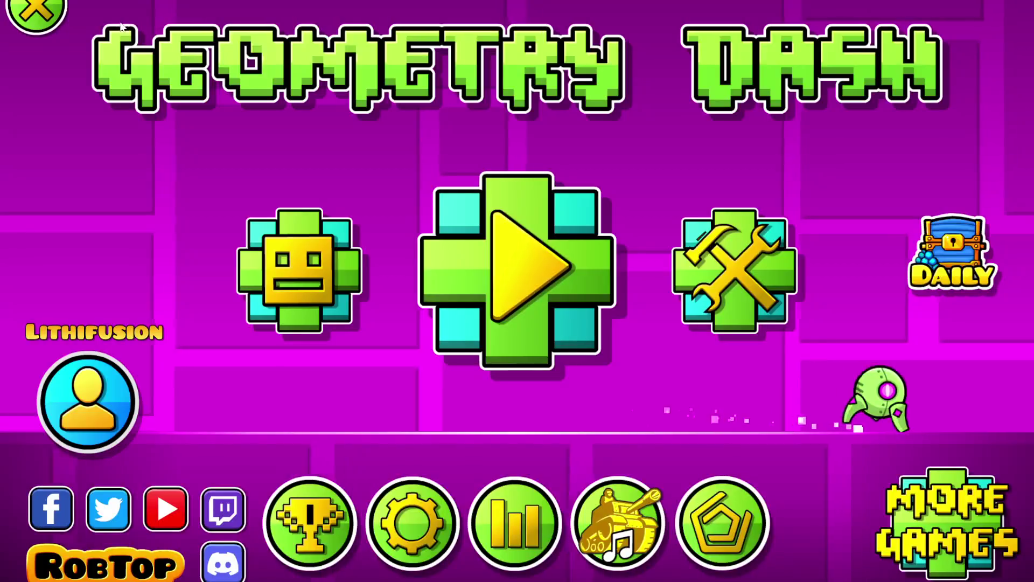
# Back up the save data to the cloud via Settings > Account and quit Geometry Dash
pyautogui.press('Escape')
pyautogui.press('Escape')
pyautogui.click(419, 516)
pyautogui.click(468, 138)
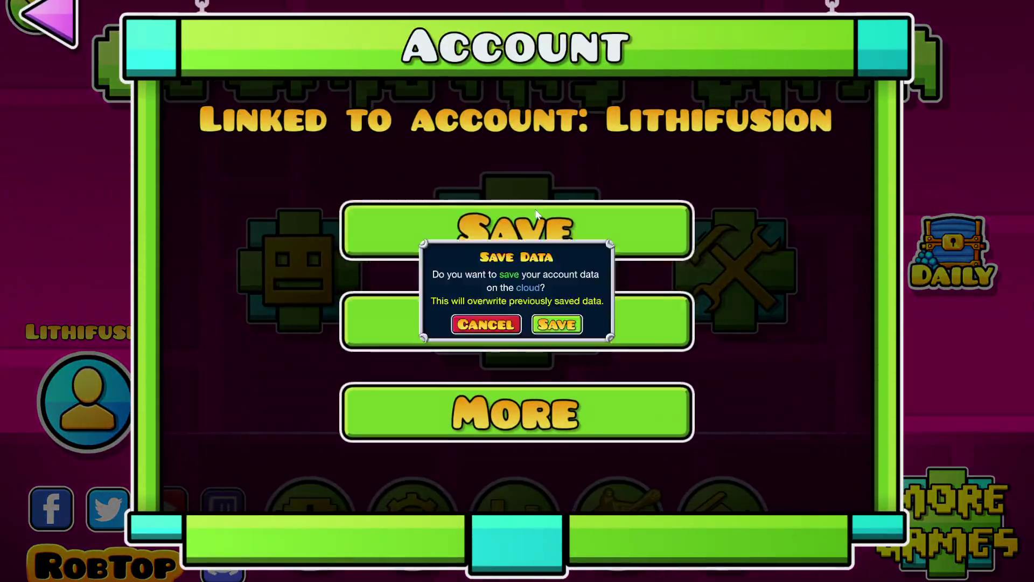
pyautogui.click(557, 324)
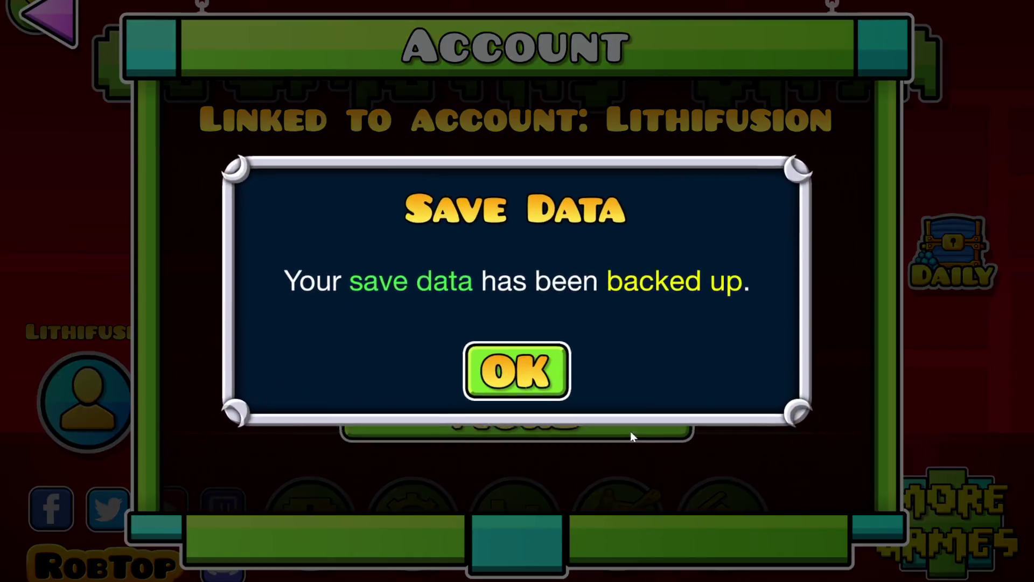
pyautogui.press('Escape')
pyautogui.press('Escape')
pyautogui.press('Escape')
pyautogui.click(592, 364)
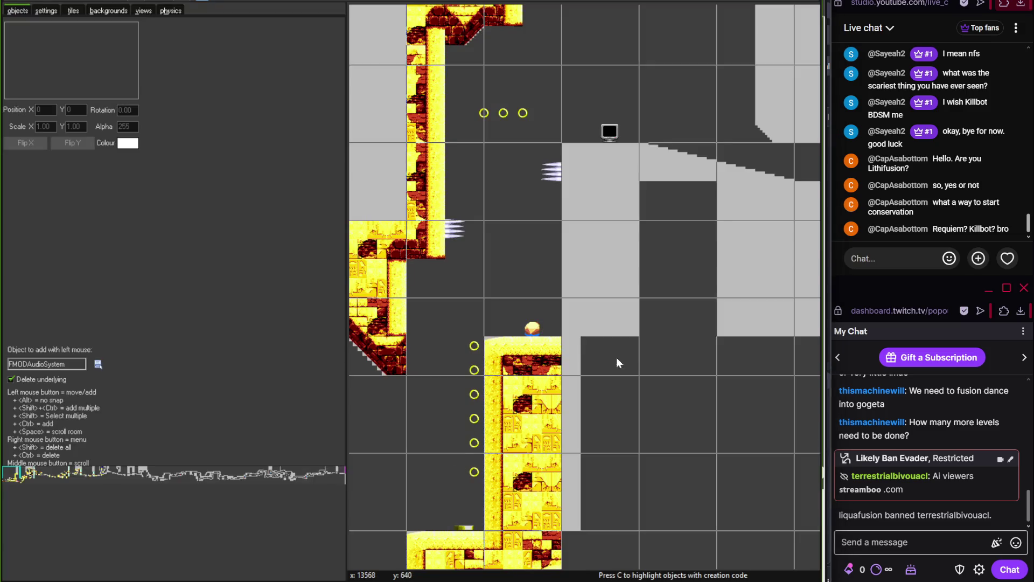
# Place a yellow-brick Zone4TilesetA tile block at X 13568, Y 640 right of the rings
pyautogui.click(73, 11)
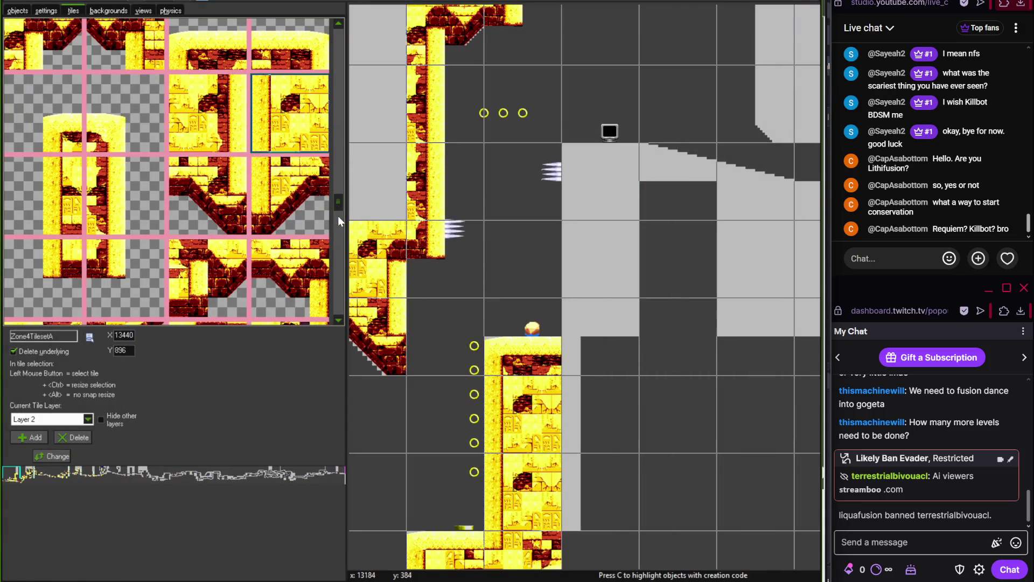
pyautogui.scroll(-3, 339, 219)
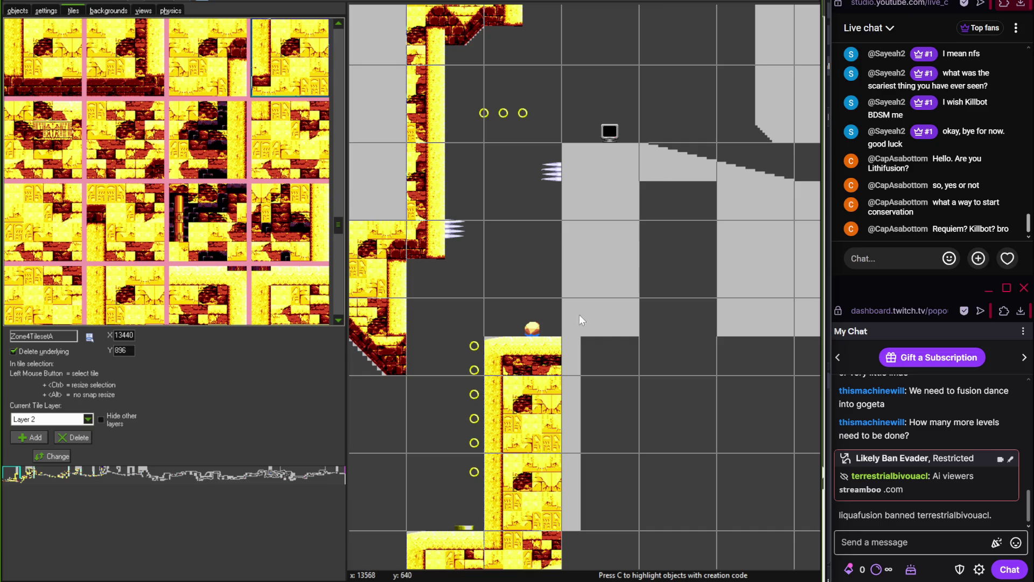
pyautogui.click(581, 320)
pyautogui.moveTo(345, 215); pyautogui.dragTo(343, 214)
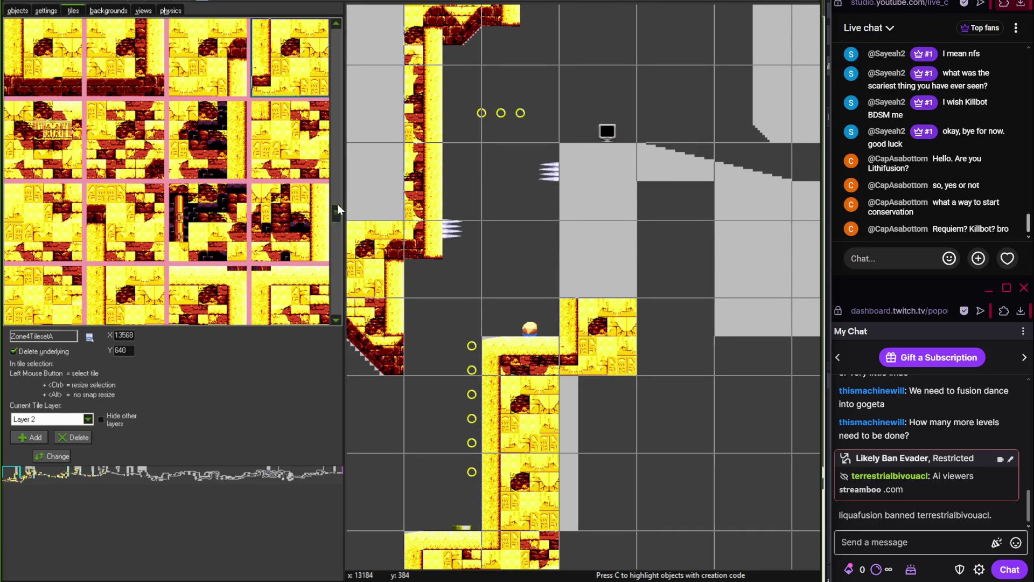
pyautogui.scroll(-3, 335, 221)
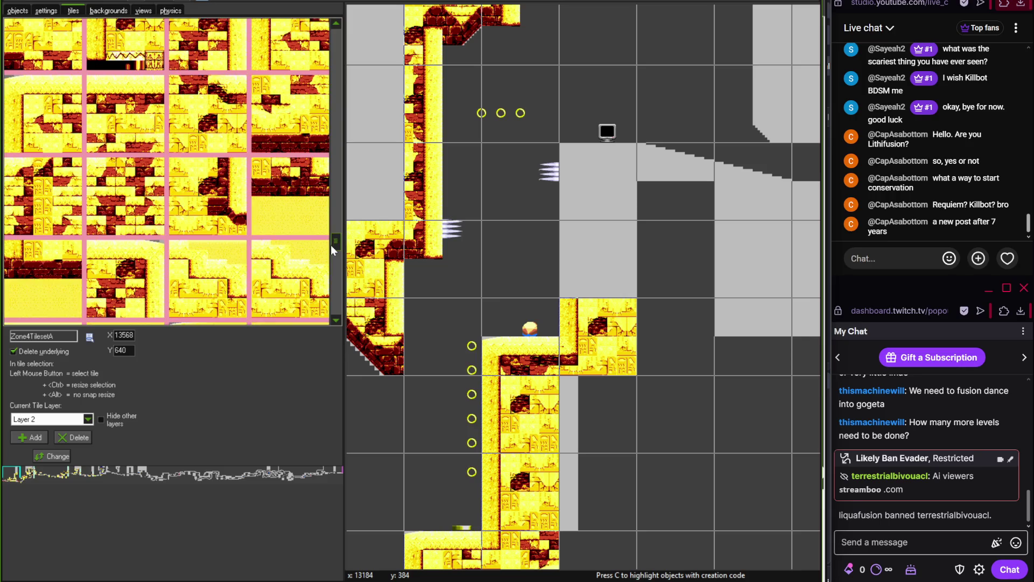
# Snap the OBS Studio streaming window to the left half and widen it
pyautogui.hotkey('alt', 'Tab')
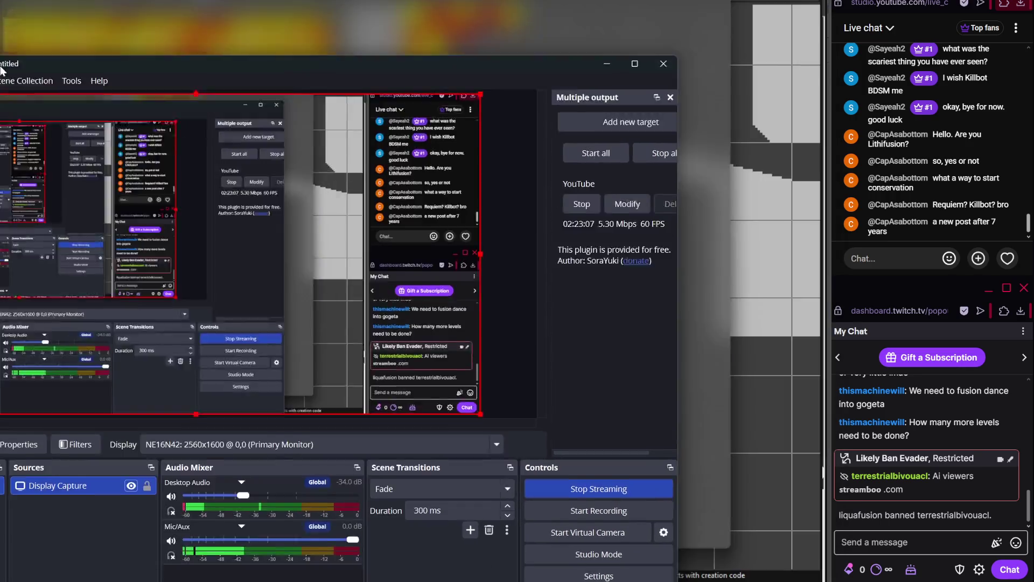
pyautogui.moveTo(2, 68); pyautogui.dragTo(1, 69)
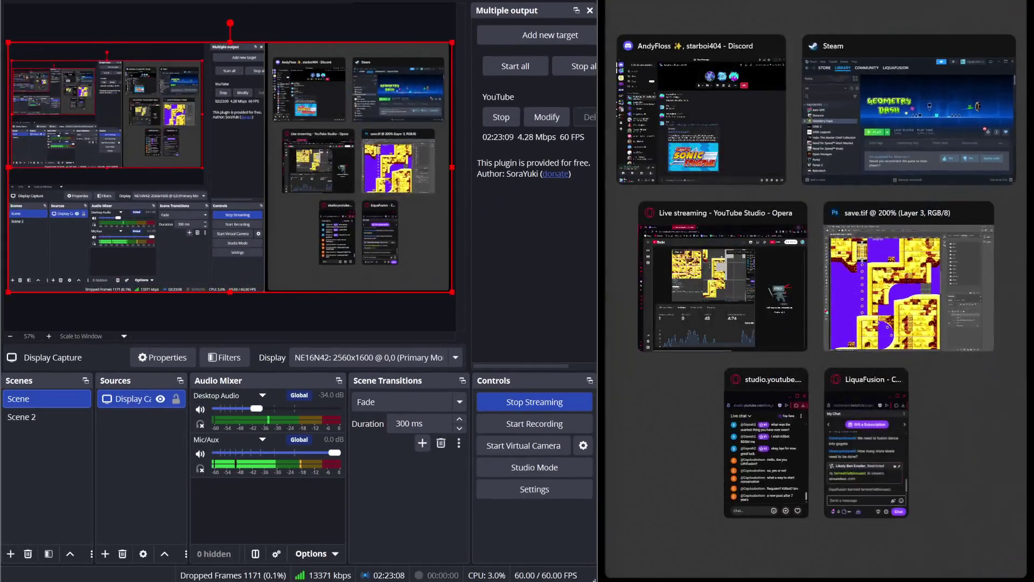
pyautogui.press('Escape')
pyautogui.moveTo(602, 21); pyautogui.dragTo(826, 20)
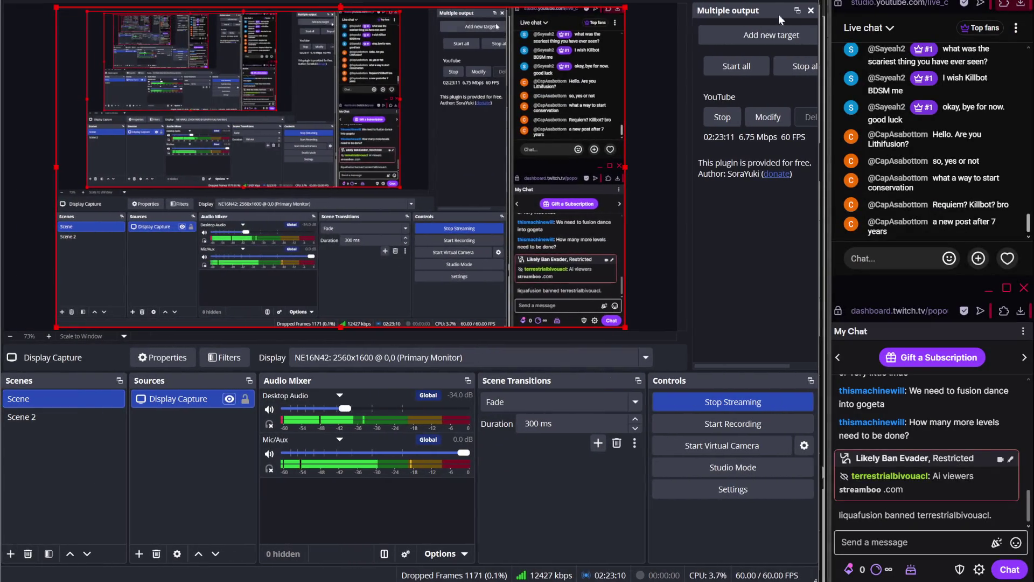
pyautogui.hotkey('alt', 'Tab')
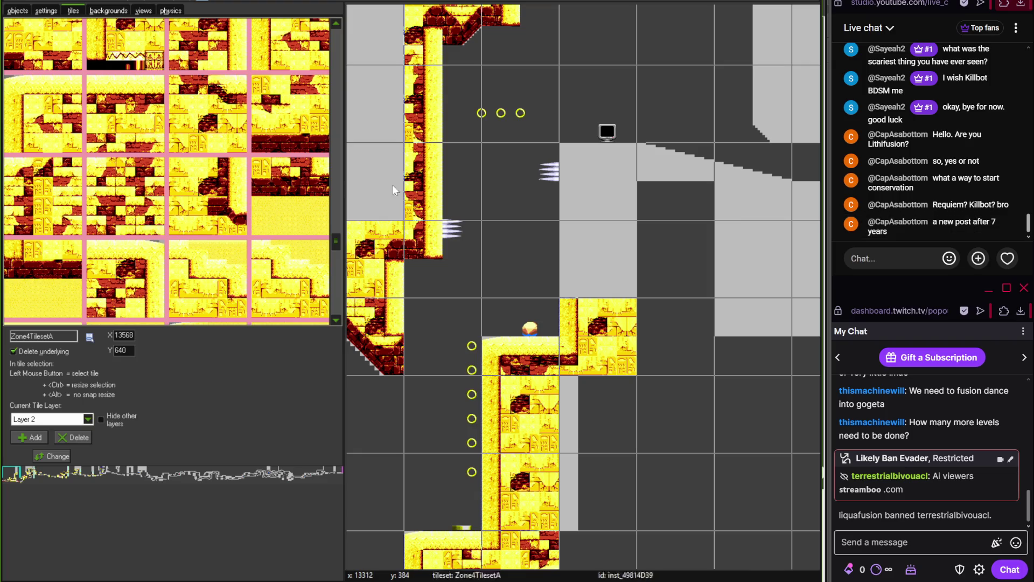
# Cover the upper grey block and the empty cell beside it with yellow-brick tiles
pyautogui.click(63, 111)
pyautogui.click(624, 191)
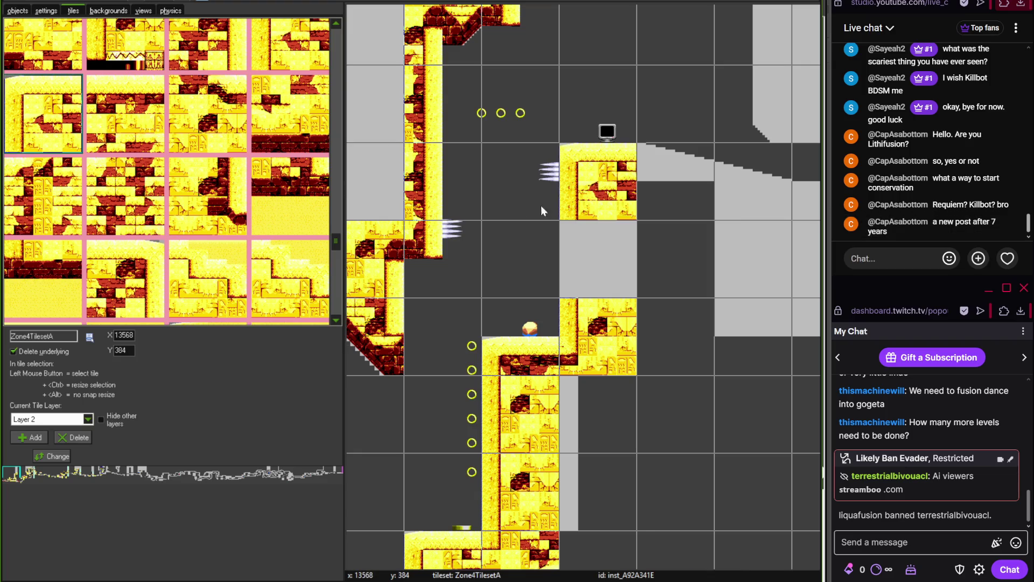
pyautogui.moveTo(333, 241); pyautogui.dragTo(337, 193)
pyautogui.click(265, 246)
pyautogui.click(598, 258)
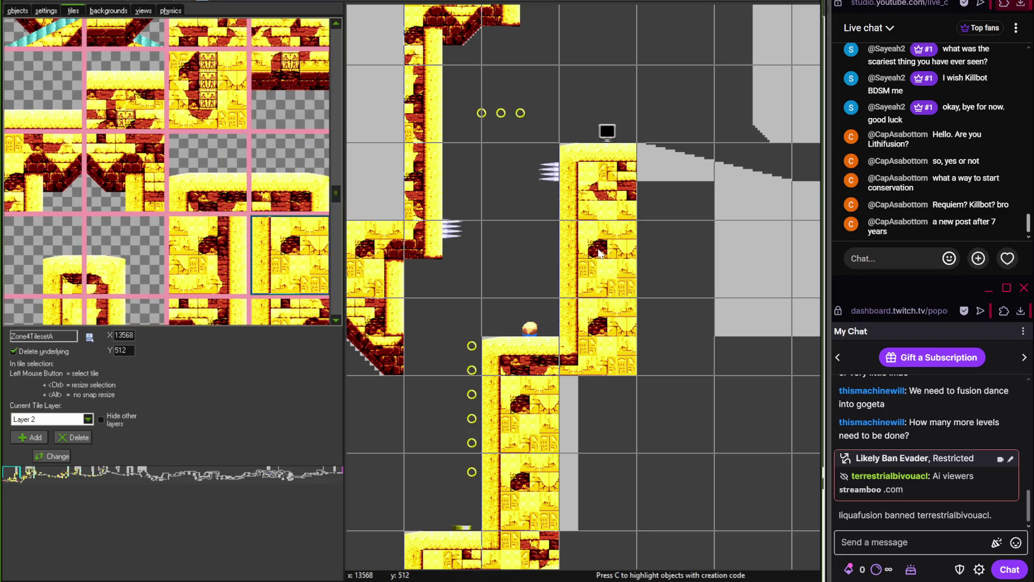
pyautogui.moveTo(335, 191)
pyautogui.mouseDown()
pyautogui.moveTo(336, 201)
pyautogui.moveTo(333, 178)
pyautogui.moveTo(335, 256)
pyautogui.mouseUp()
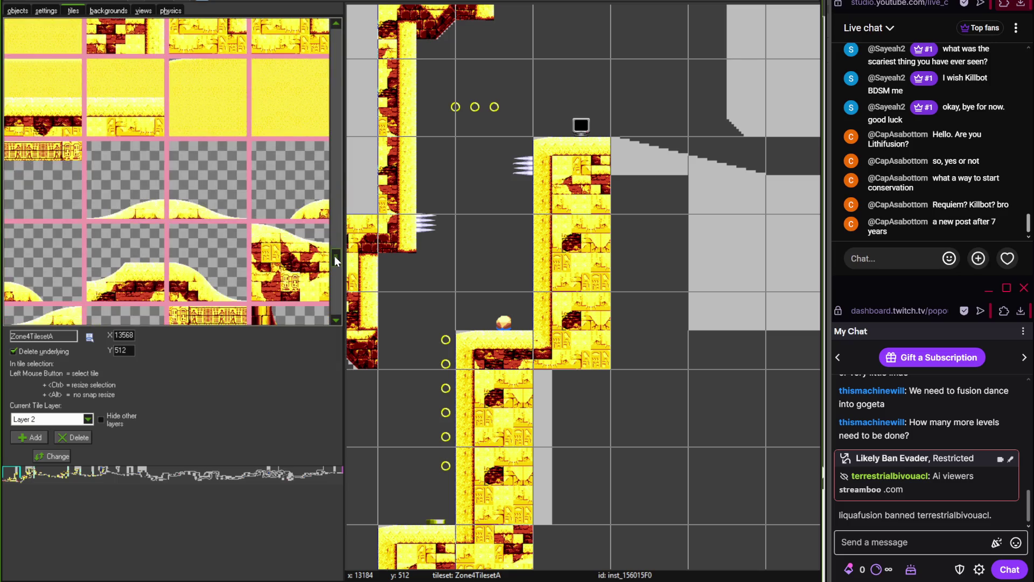
# Extend the top ledge rightward with a sand-topped brick tile and a sloping dune tile
pyautogui.click(291, 262)
pyautogui.click(637, 173)
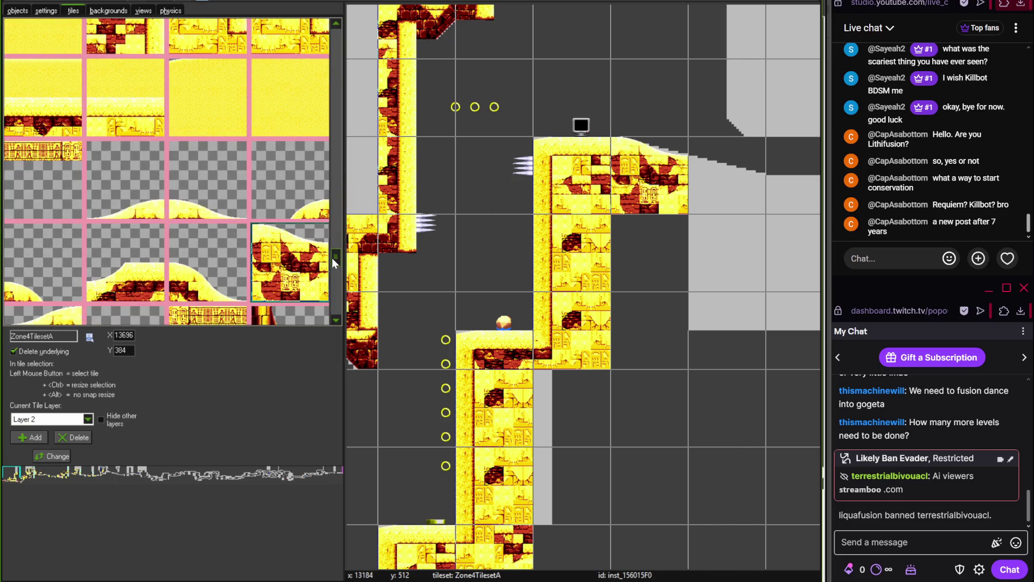
pyautogui.moveTo(334, 255); pyautogui.dragTo(338, 32)
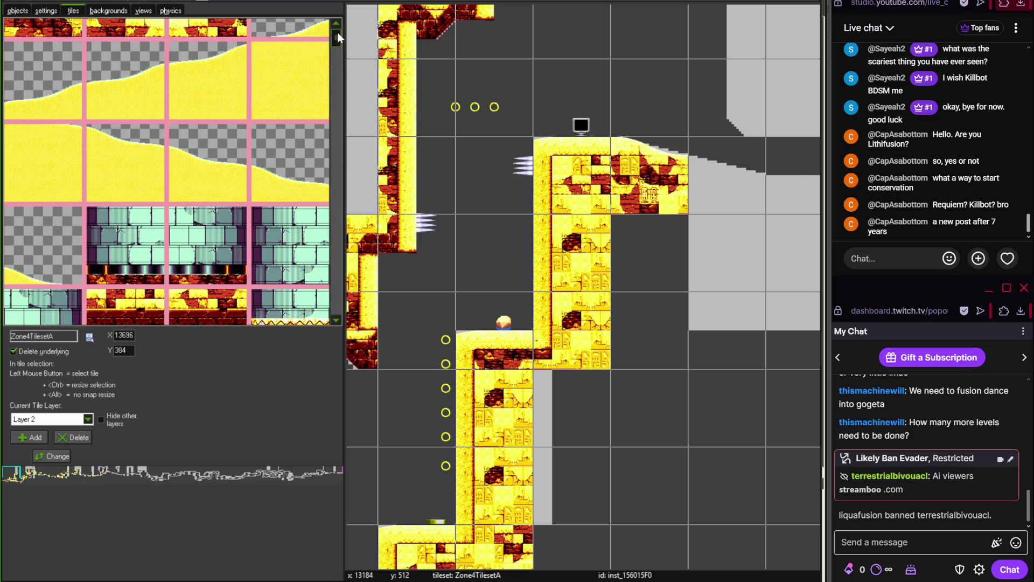
pyautogui.click(136, 151)
pyautogui.click(283, 88)
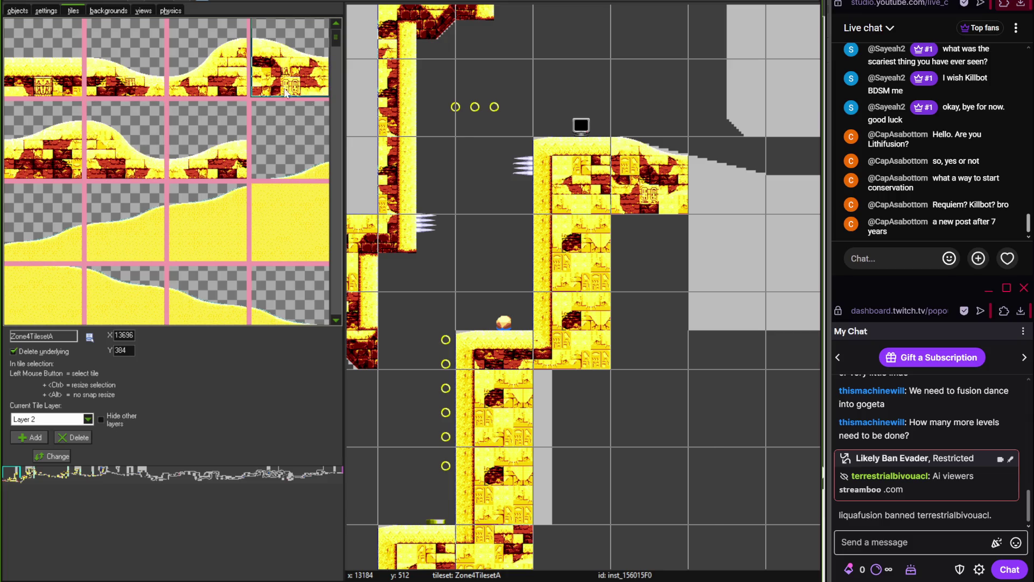
pyautogui.click(727, 178)
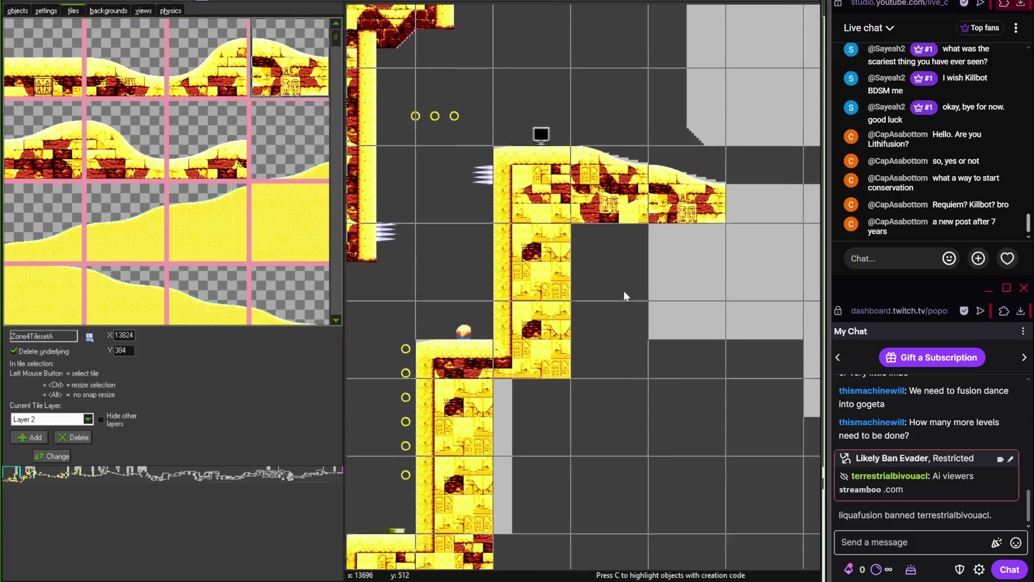
pyautogui.scroll(-3, 654, 219)
pyautogui.scroll(-2, 651, 230)
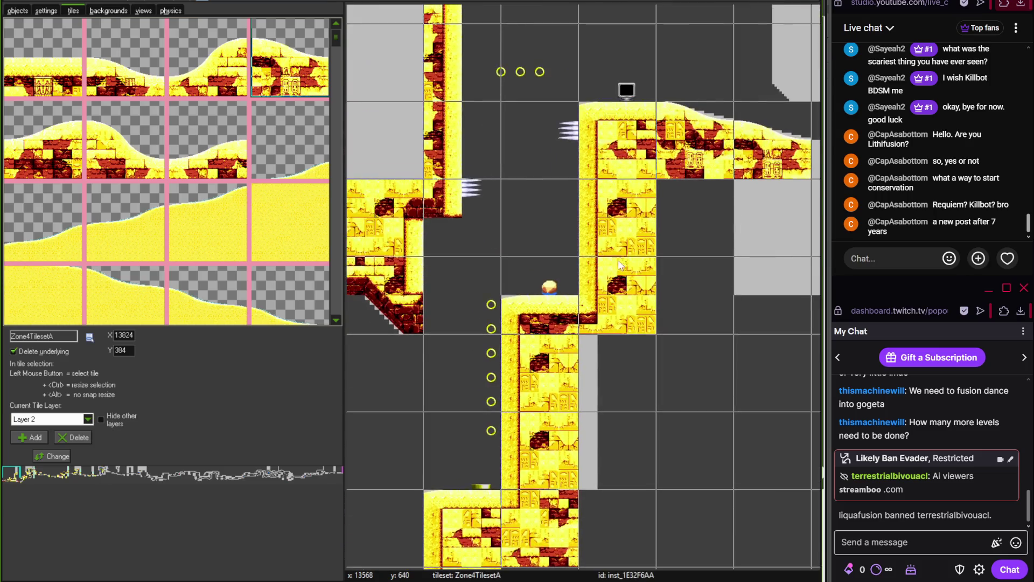
pyautogui.scroll(2, 573, 228)
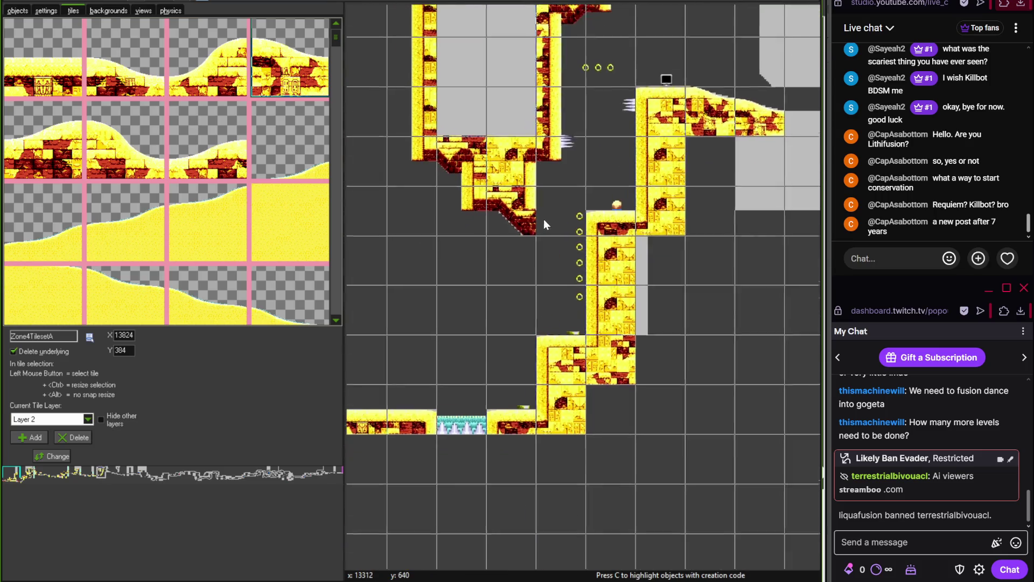
pyautogui.scroll(1, 577, 206)
pyautogui.scroll(-1, 577, 210)
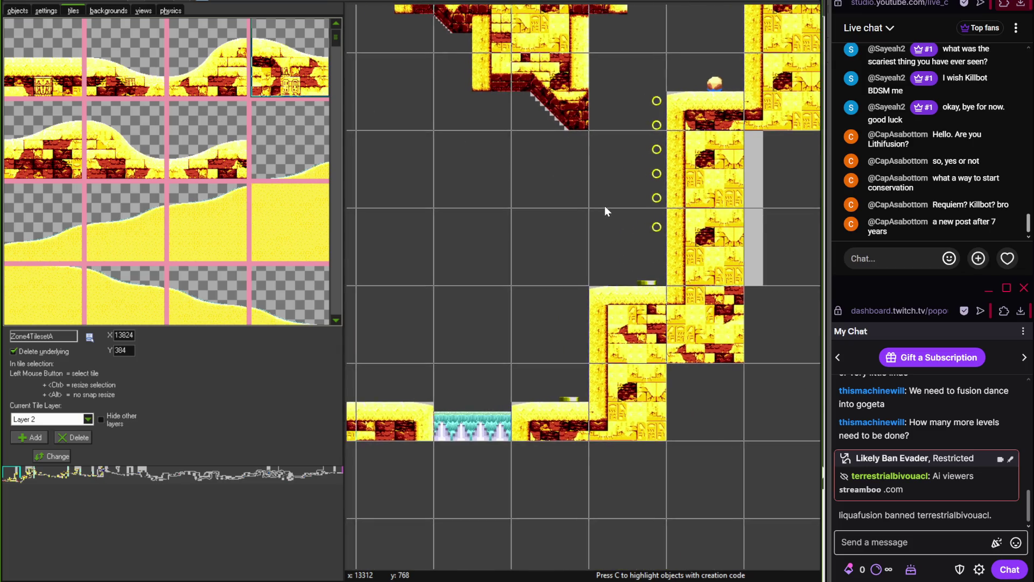
pyautogui.scroll(1, 579, 222)
pyautogui.scroll(3, 586, 238)
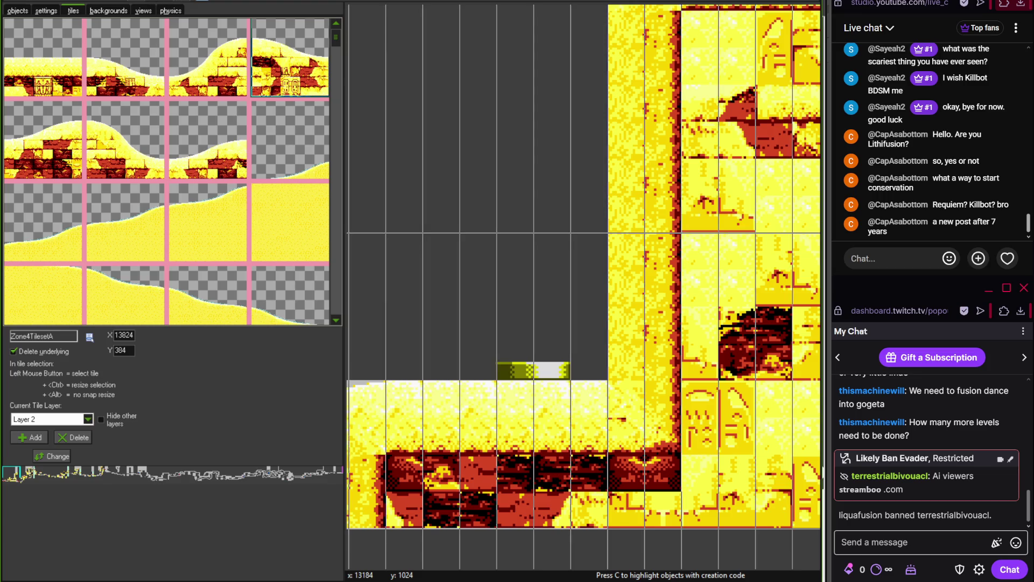
pyautogui.click(18, 11)
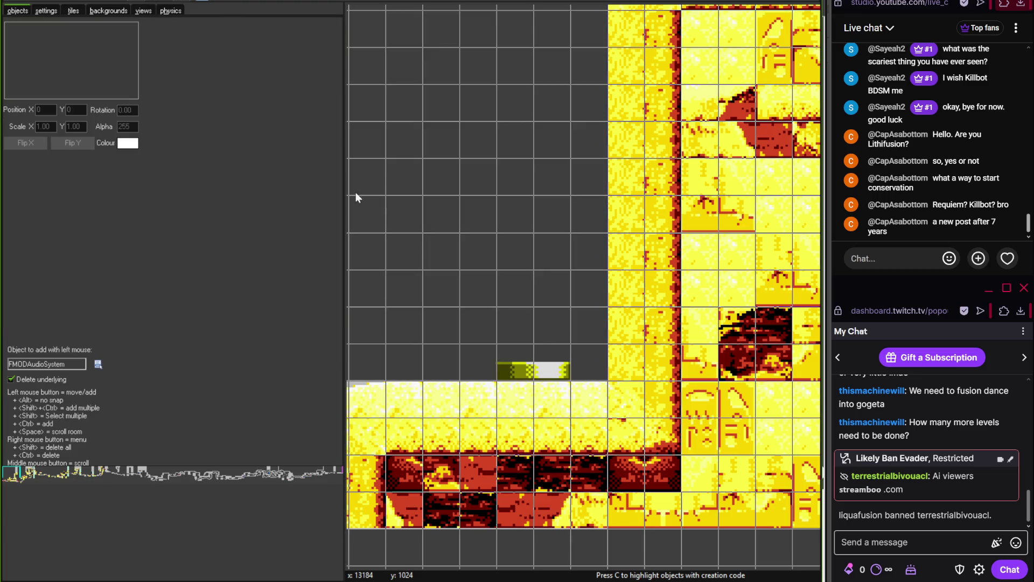
# Move the YellowSpring so it sits against the brick wall
pyautogui.rightClick(579, 354)
pyautogui.click(585, 506)
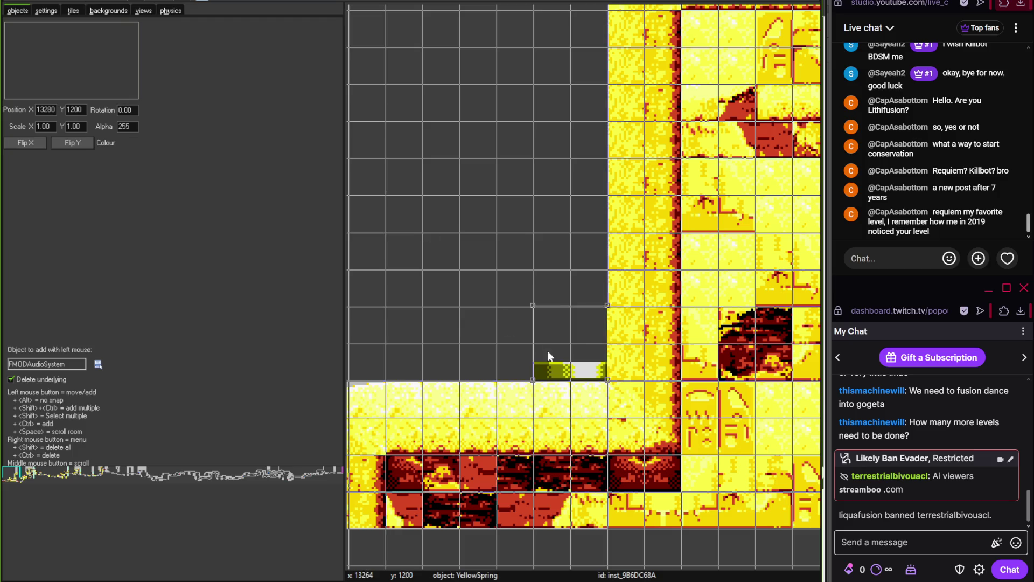
pyautogui.scroll(-2, 442, 245)
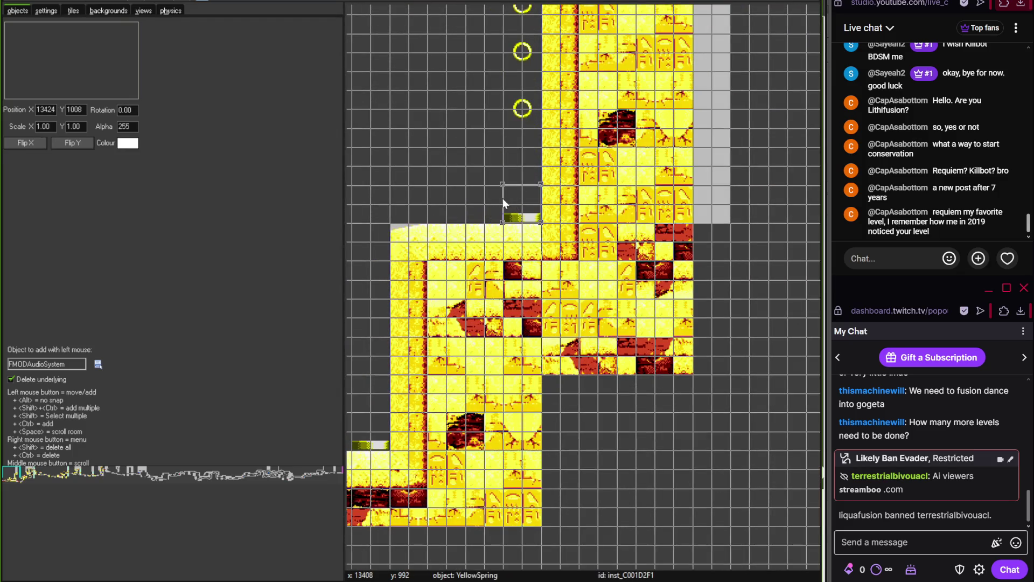
pyautogui.scroll(-3, 502, 199)
pyautogui.scroll(4, 543, 202)
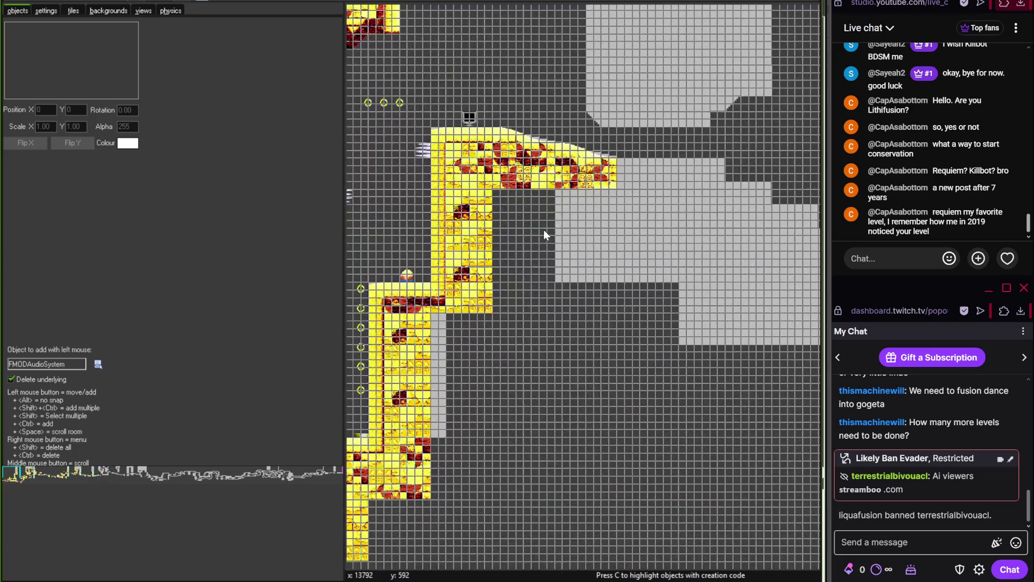
# Widen the room's grid snapping and return to placing tiles
pyautogui.click(186, 2)
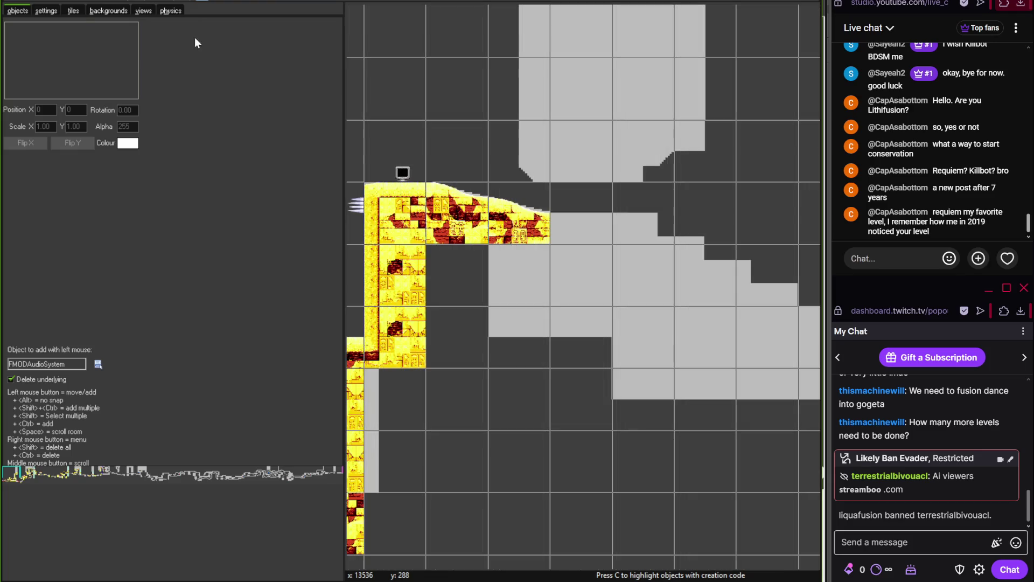
pyautogui.click(75, 11)
pyautogui.scroll(-5, 330, 228)
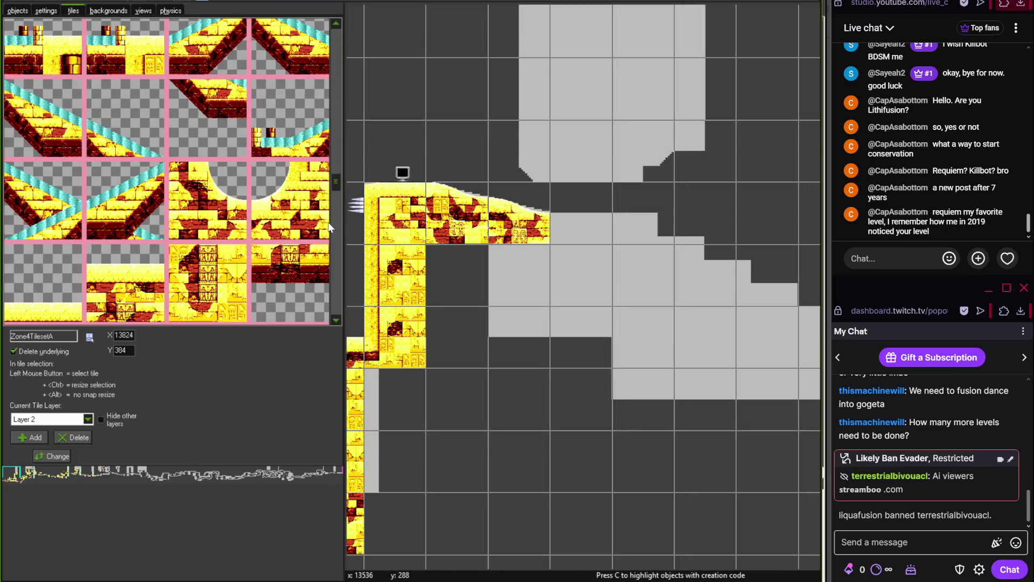
# Place a brick pillar tile on the upper grey block and compare it with the save.tif reference
pyautogui.scroll(-4, 331, 269)
pyautogui.click(227, 156)
pyautogui.click(531, 145)
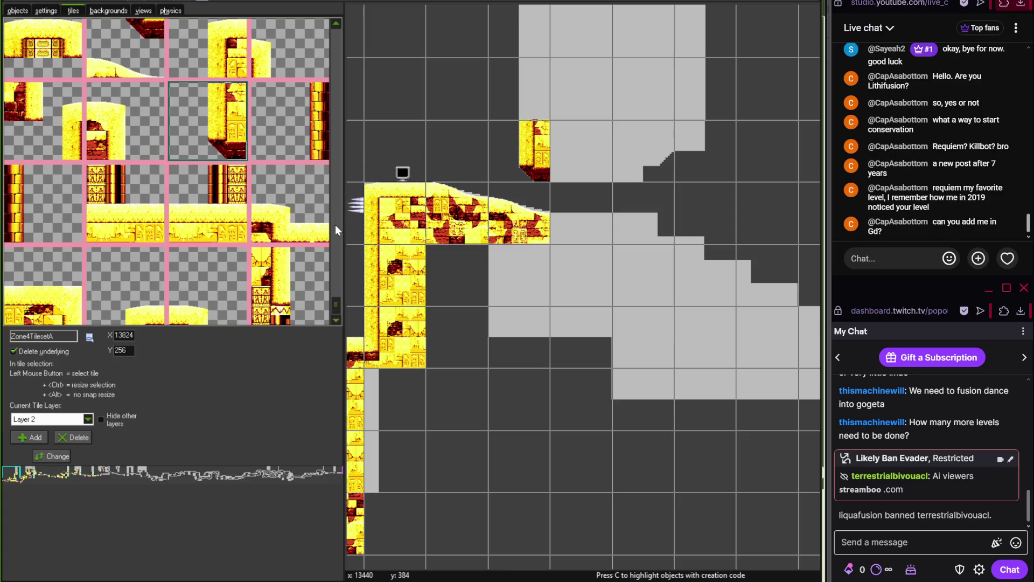
pyautogui.scroll(1, 333, 299)
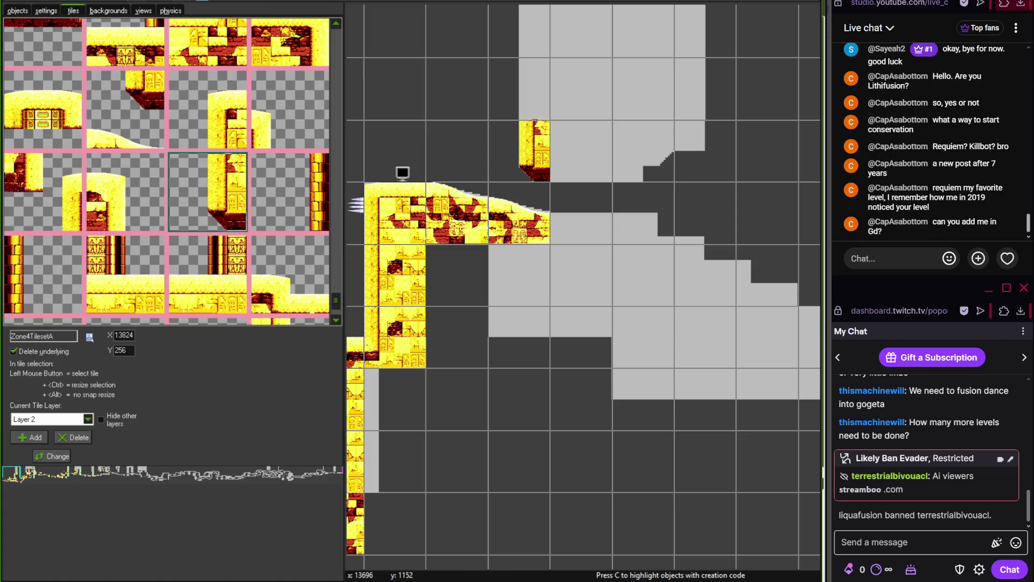
pyautogui.hotkey('alt', 'Tab')
pyautogui.moveTo(447, 232)
pyautogui.mouseDown()
pyautogui.moveTo(345, 253)
pyautogui.moveTo(249, 351)
pyautogui.mouseUp()
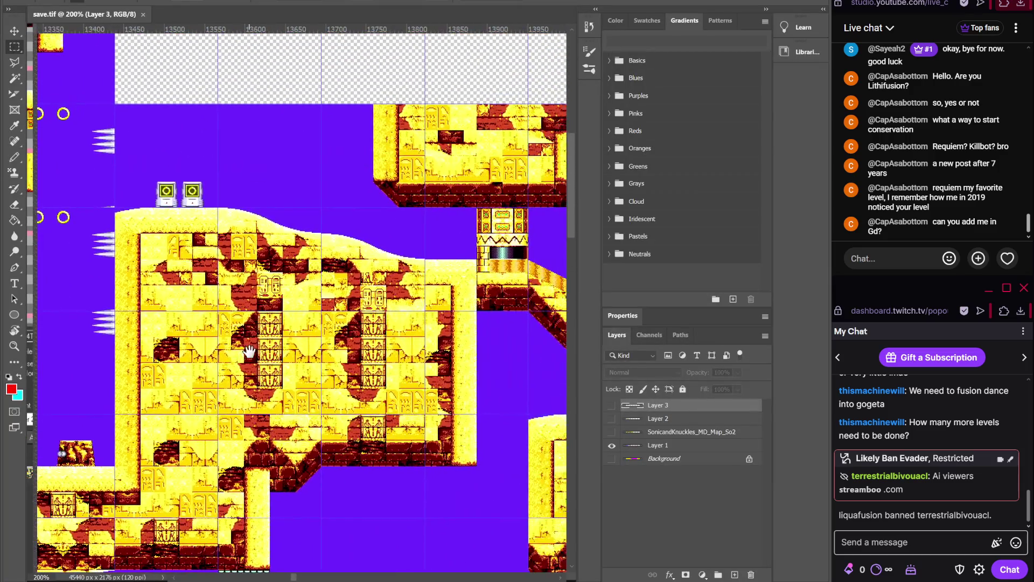
pyautogui.moveTo(348, 302); pyautogui.dragTo(180, 296)
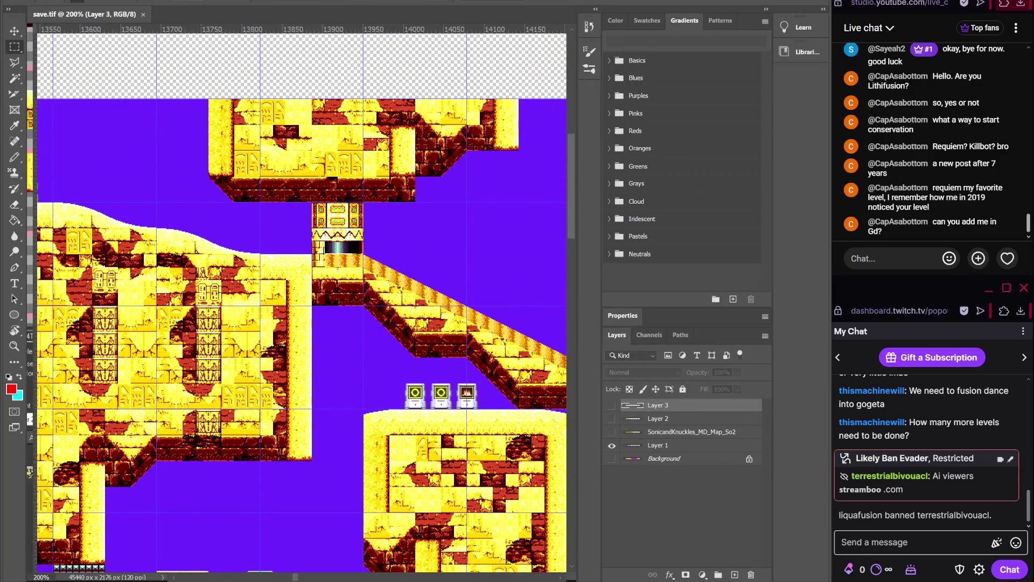
pyautogui.hotkey('alt', 'Tab')
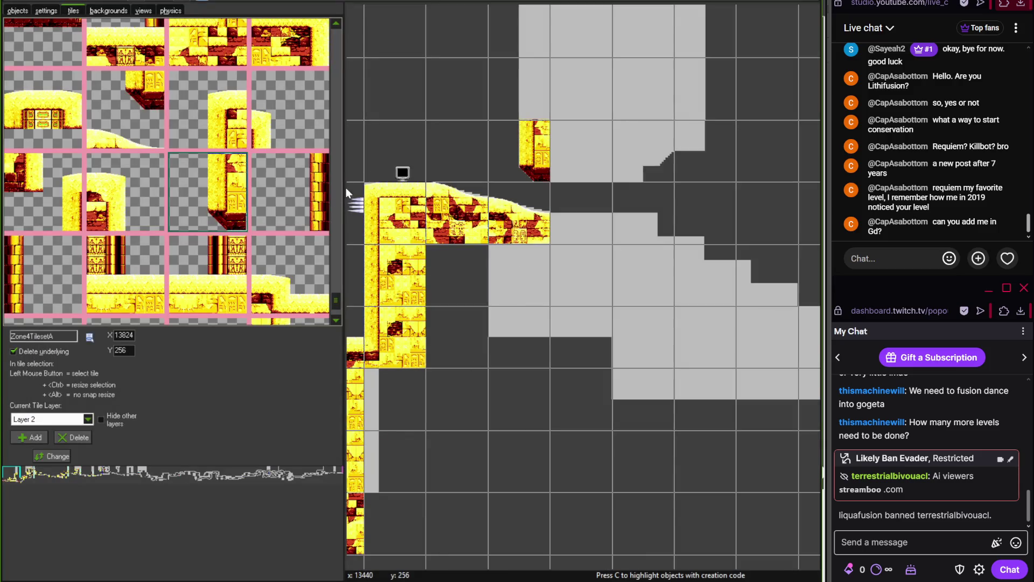
pyautogui.moveTo(331, 290); pyautogui.dragTo(333, 259)
pyautogui.moveTo(333, 237)
pyautogui.mouseDown()
pyautogui.moveTo(333, 177)
pyautogui.moveTo(336, 246)
pyautogui.moveTo(335, 238)
pyautogui.mouseUp()
# Lay a V-shaped yellow-brick underside beneath the overhanging grey block
pyautogui.click(306, 138)
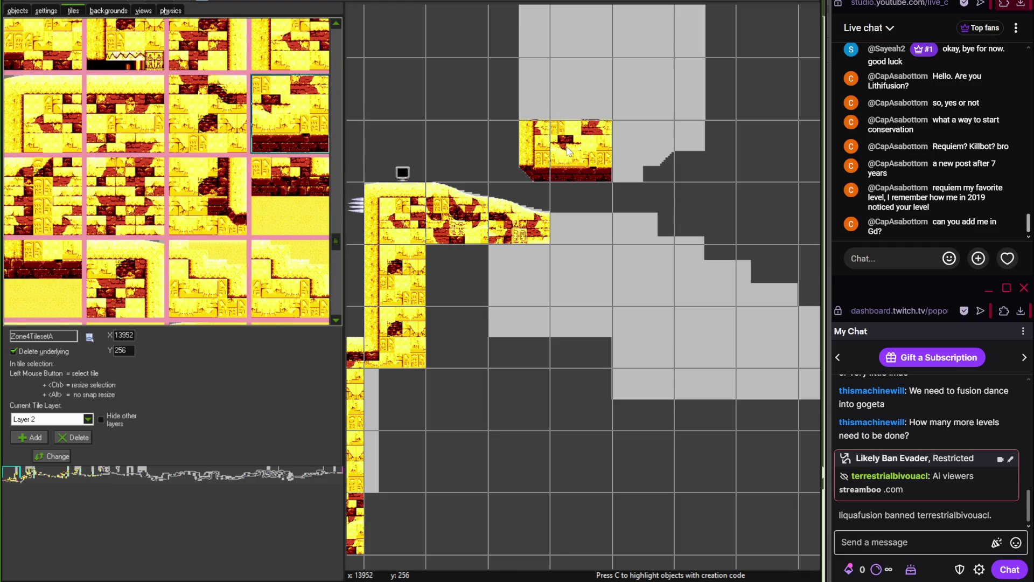
pyautogui.hotkey('alt', 'Tab')
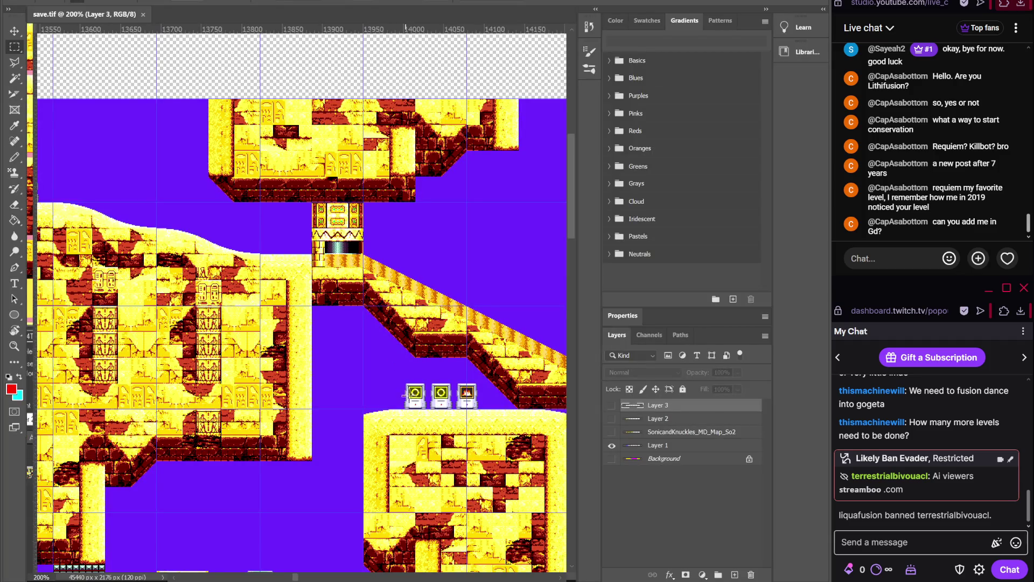
pyautogui.hotkey('alt', 'Tab')
pyautogui.moveTo(528, 269); pyautogui.dragTo(488, 321)
pyautogui.moveTo(334, 240)
pyautogui.mouseDown()
pyautogui.moveTo(333, 254)
pyautogui.moveTo(335, 203)
pyautogui.mouseUp()
pyautogui.click(231, 253)
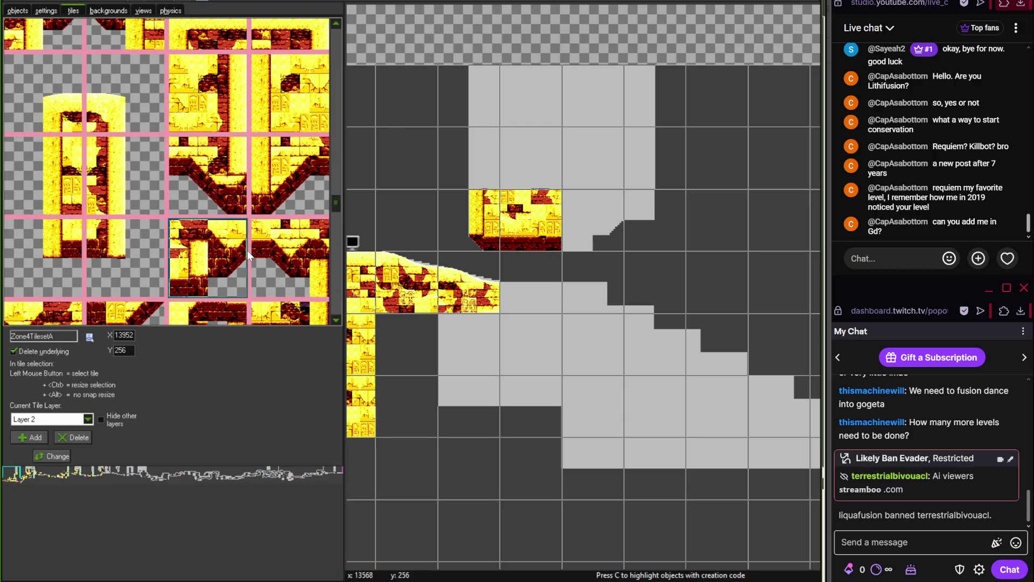
pyautogui.click(564, 231)
pyautogui.click(115, 250)
pyautogui.click(628, 221)
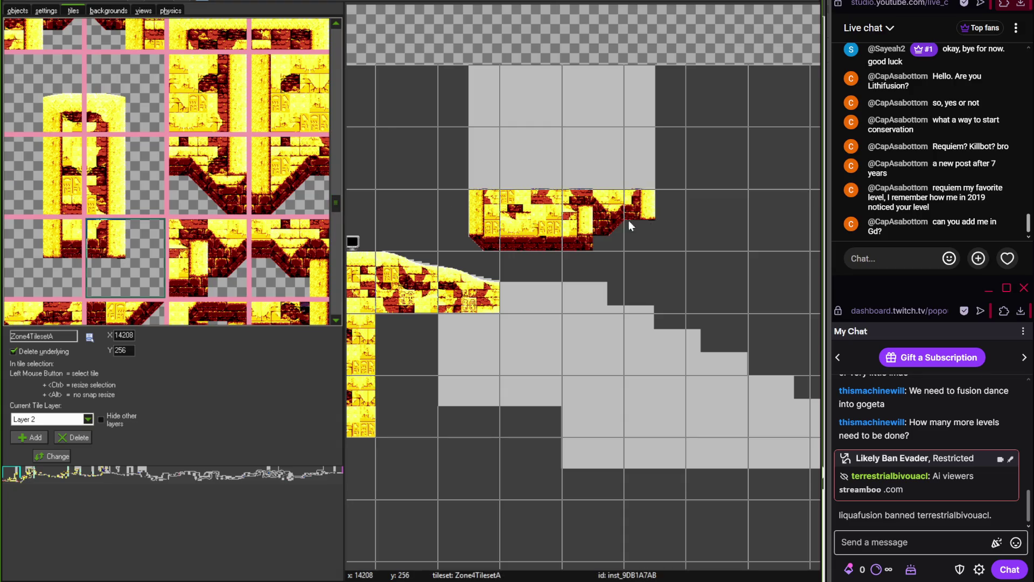
# Stack narrow brick pillar tiles up the block's right and left sides
pyautogui.click(135, 210)
pyautogui.click(670, 151)
pyautogui.click(670, 91)
pyautogui.click(78, 170)
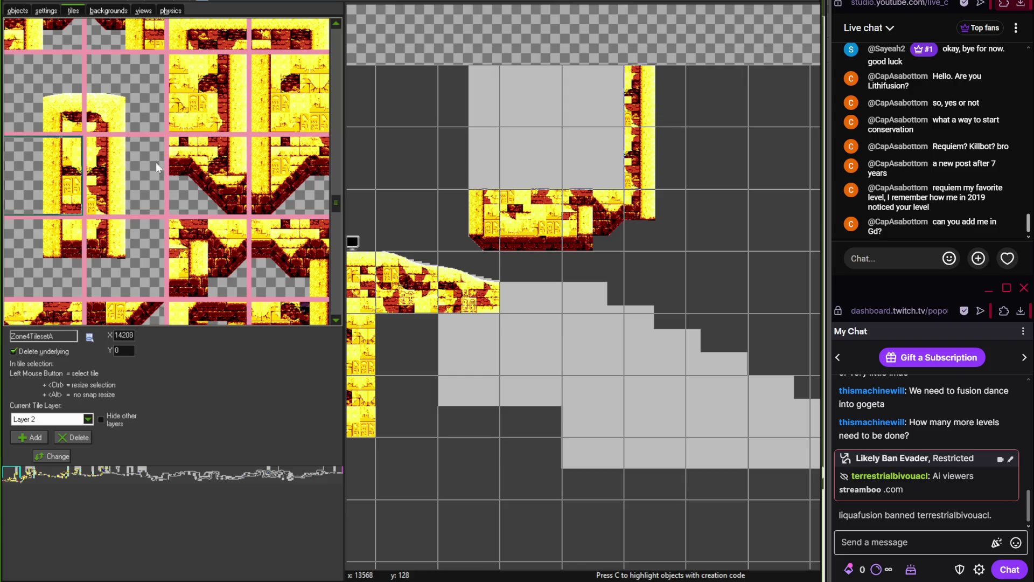
pyautogui.click(485, 97)
pyautogui.click(485, 159)
pyautogui.moveTo(396, 154); pyautogui.dragTo(701, 176)
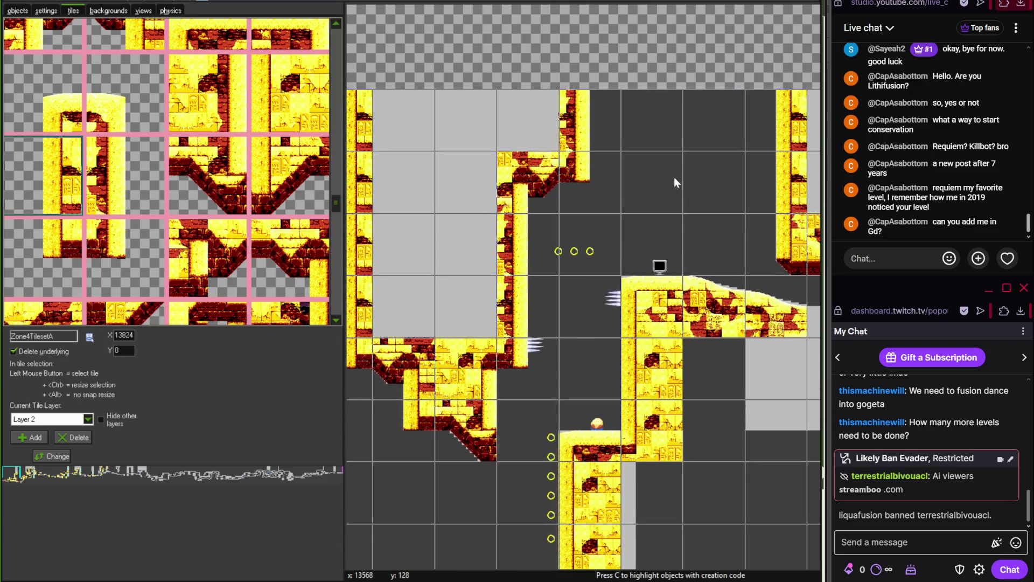
pyautogui.scroll(-2, 592, 183)
pyautogui.scroll(-2, 569, 223)
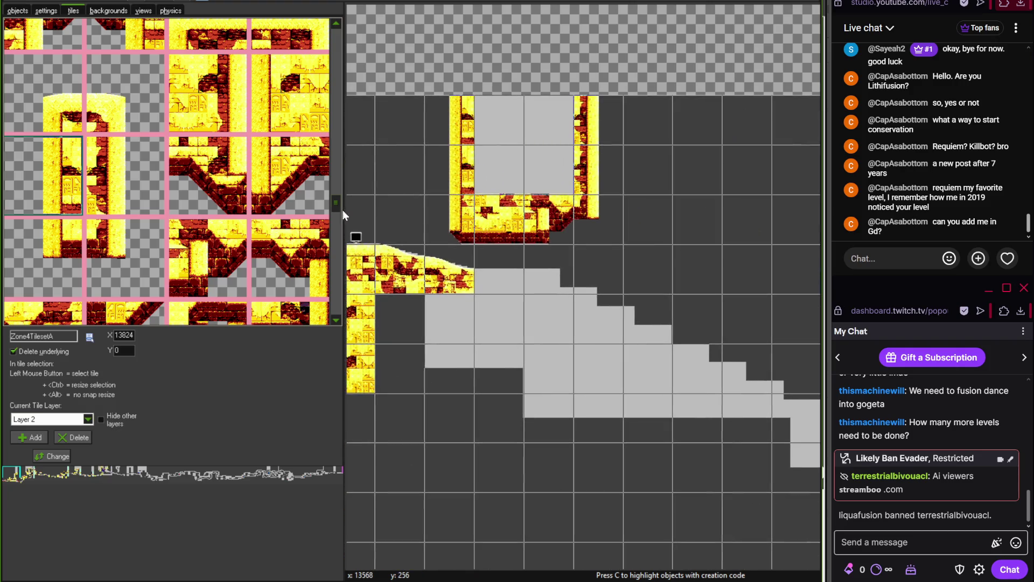
pyautogui.moveTo(334, 203)
pyautogui.mouseDown()
pyautogui.moveTo(338, 257)
pyautogui.moveTo(341, 165)
pyautogui.moveTo(336, 173)
pyautogui.mouseUp()
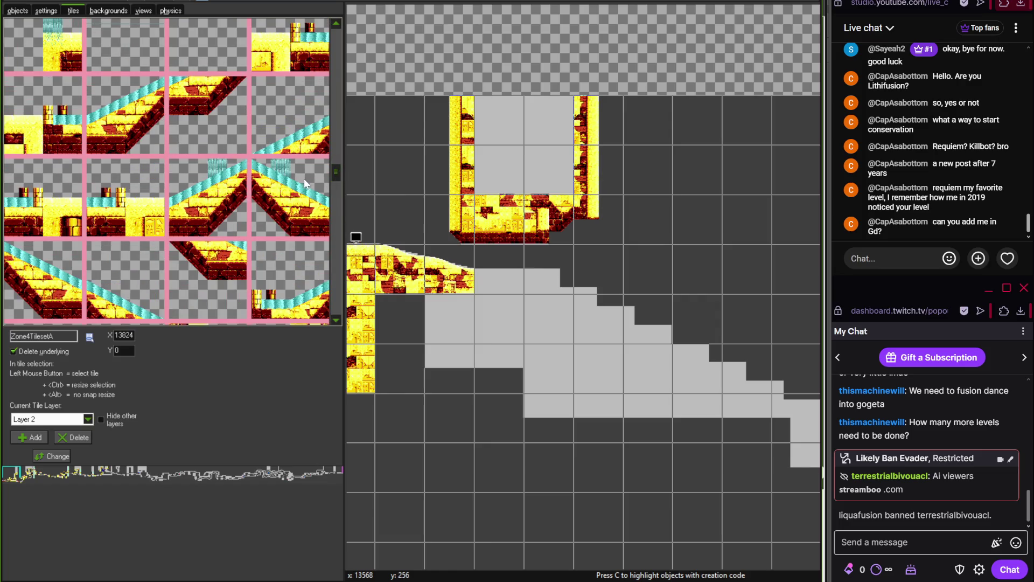
# Place yellow-brick slope tiles on the upper steps of the grey staircase
pyautogui.click(43, 280)
pyautogui.click(125, 280)
pyautogui.scroll(1, 503, 272)
pyautogui.click(208, 279)
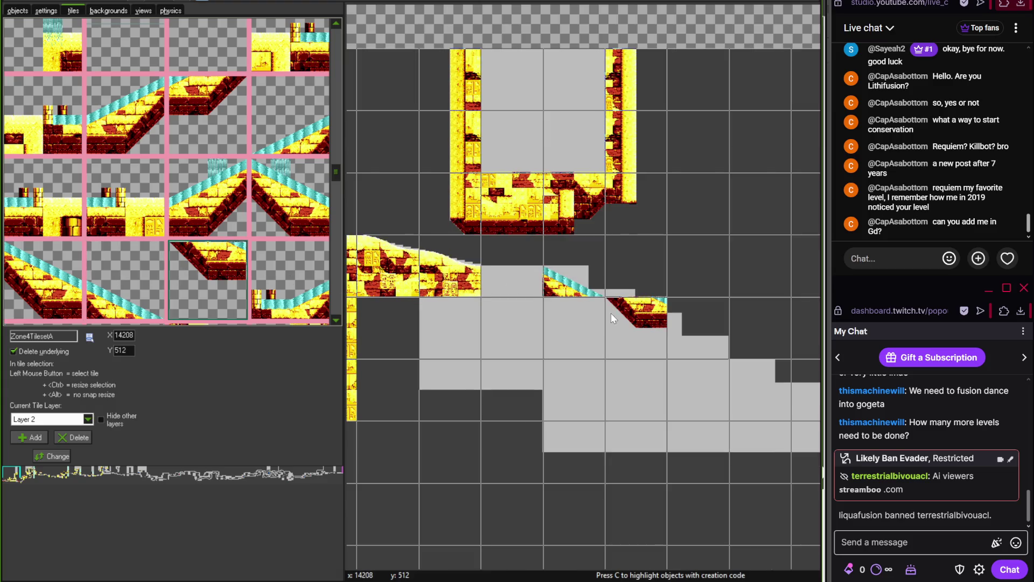
pyautogui.click(591, 318)
pyautogui.click(44, 279)
pyautogui.click(627, 325)
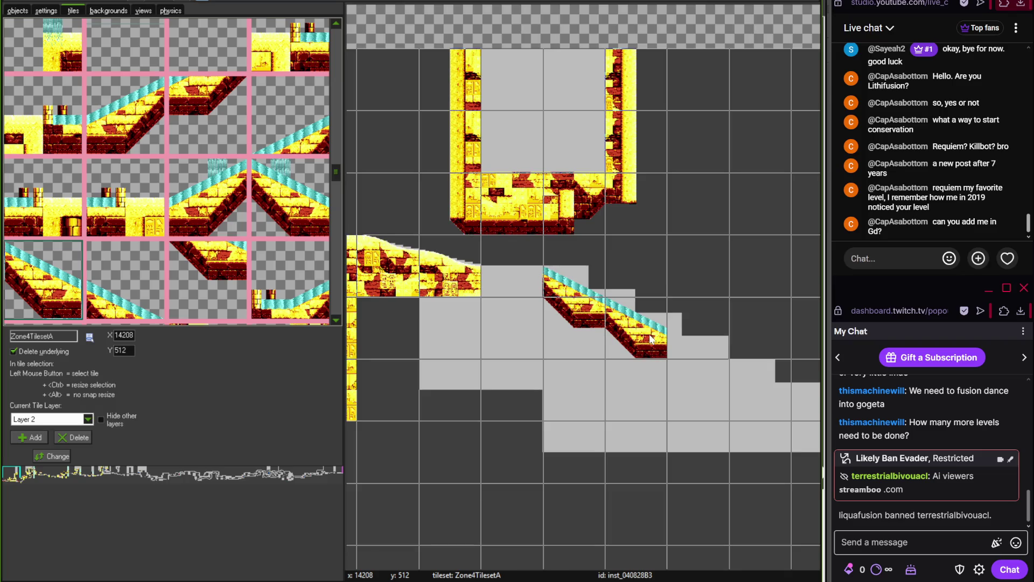
pyautogui.click(575, 328)
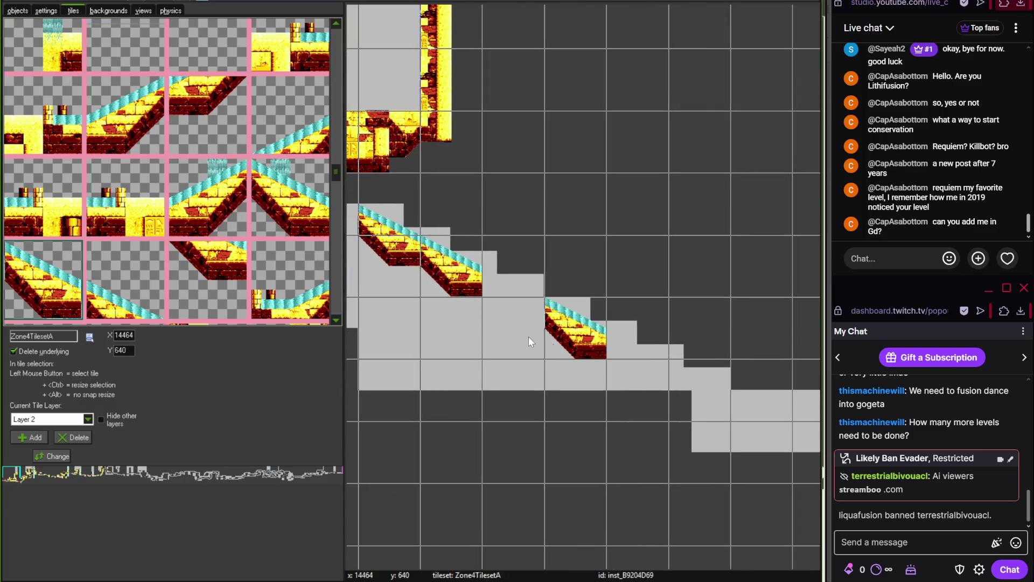
pyautogui.click(199, 279)
pyautogui.click(123, 279)
pyautogui.click(517, 270)
# Continue the slope down to the staircase's bottom, ending with a thick slope tile
pyautogui.moveTo(516, 271); pyautogui.dragTo(435, 234)
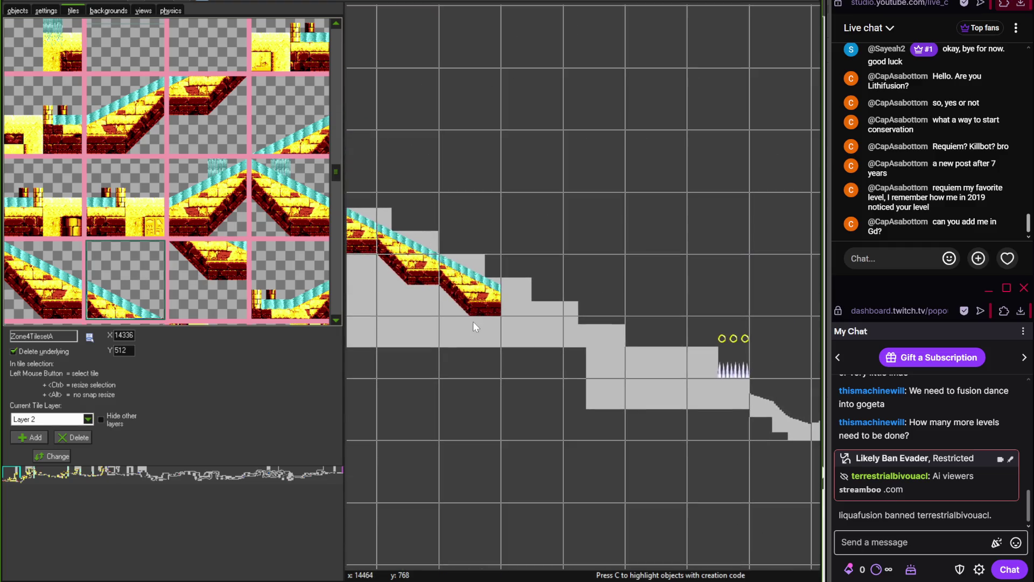
pyautogui.click(524, 306)
pyautogui.click(43, 280)
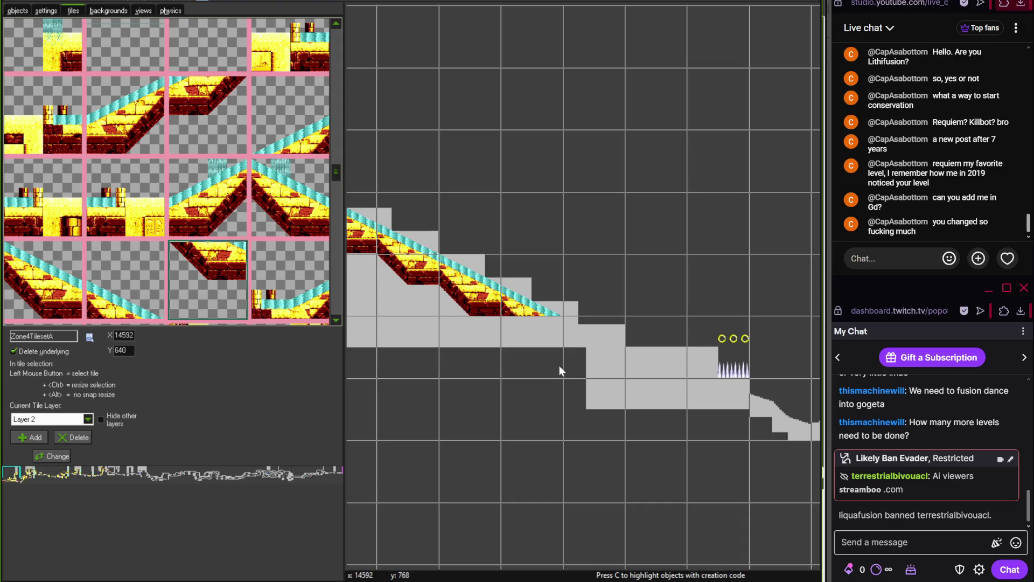
pyautogui.click(549, 339)
pyautogui.click(592, 353)
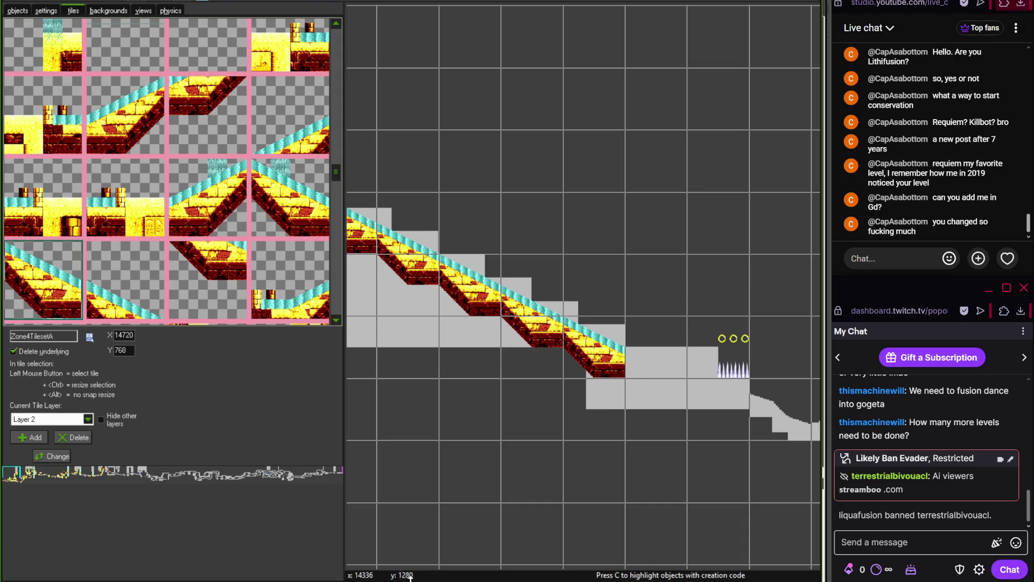
# Check the Photoshop reference and place a brick block tile beside the spikes
pyautogui.hotkey('alt', 'Tab')
pyautogui.moveTo(434, 445)
pyautogui.mouseDown()
pyautogui.moveTo(244, 330)
pyautogui.moveTo(294, 362)
pyautogui.mouseUp()
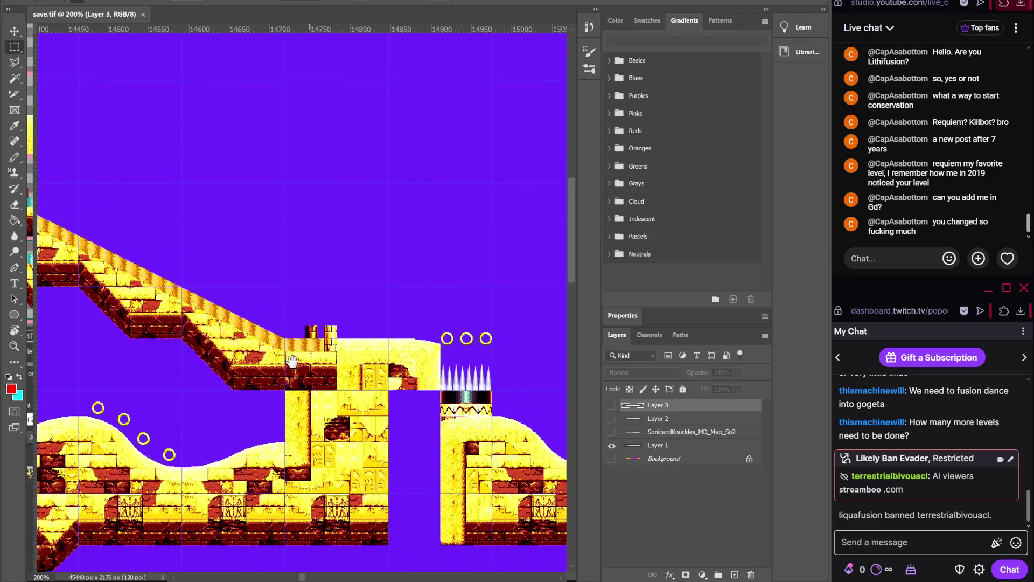
pyautogui.hotkey('alt', 'Tab')
pyautogui.moveTo(533, 444); pyautogui.dragTo(416, 405)
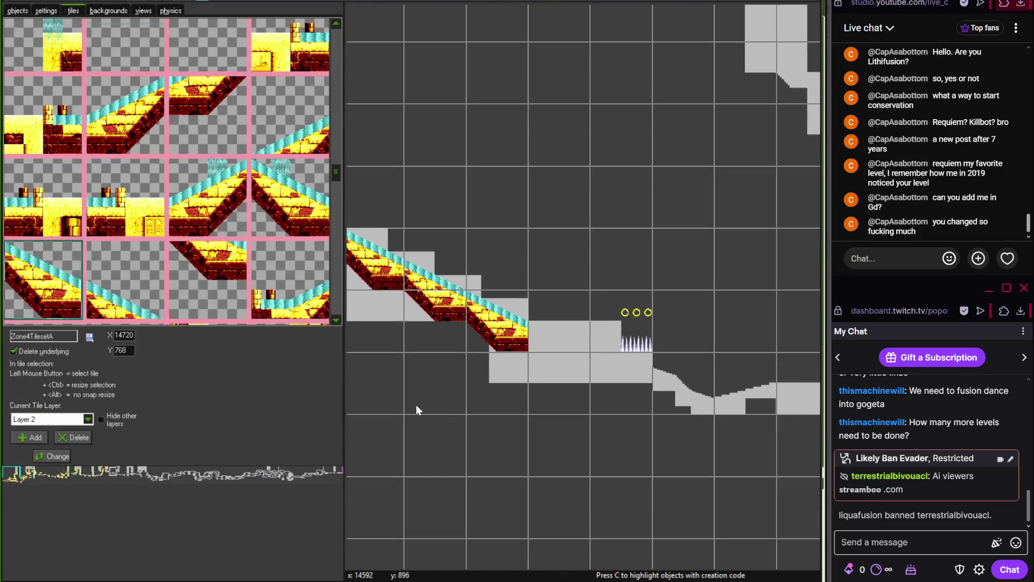
pyautogui.moveTo(336, 178); pyautogui.dragTo(337, 205)
pyautogui.click(125, 73)
pyautogui.click(602, 313)
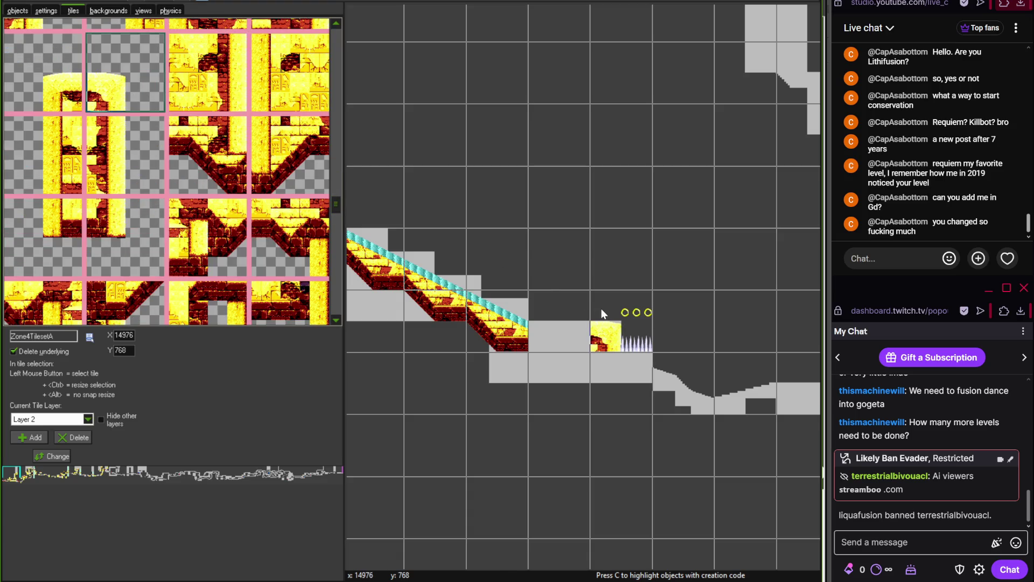
pyautogui.hotkey('alt', 'Tab')
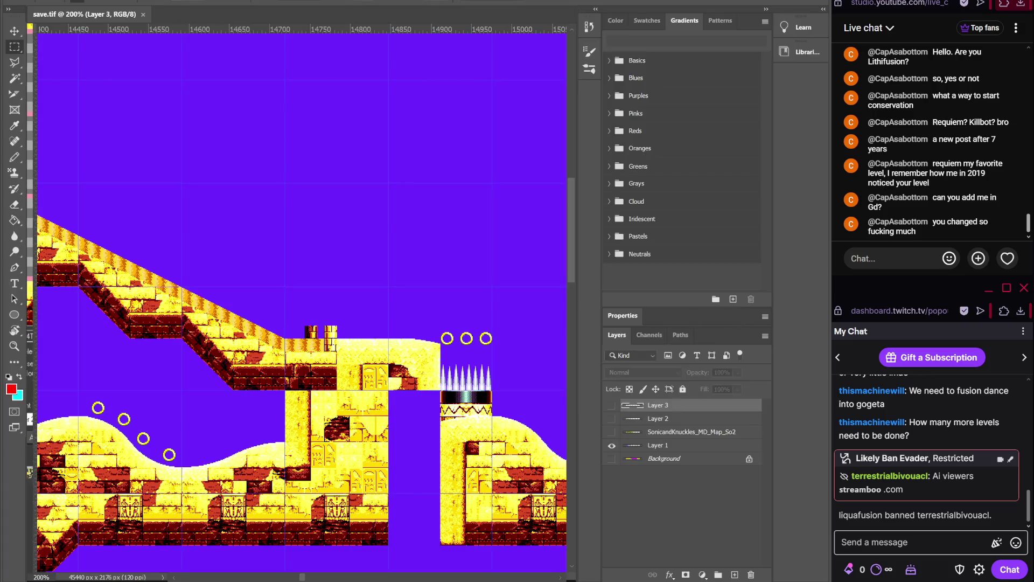
pyautogui.hotkey('alt', 'Tab')
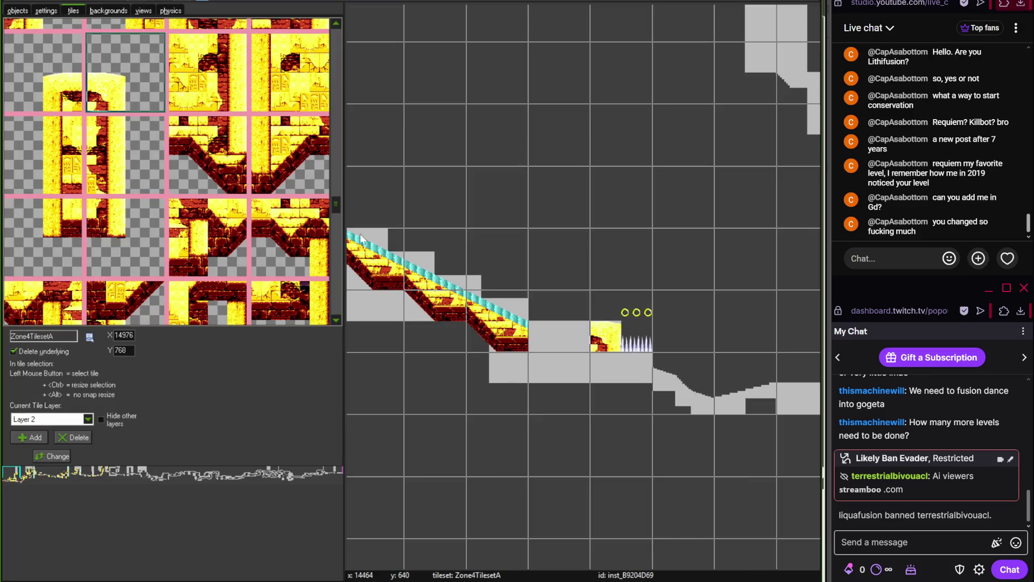
pyautogui.moveTo(340, 205); pyautogui.dragTo(338, 265)
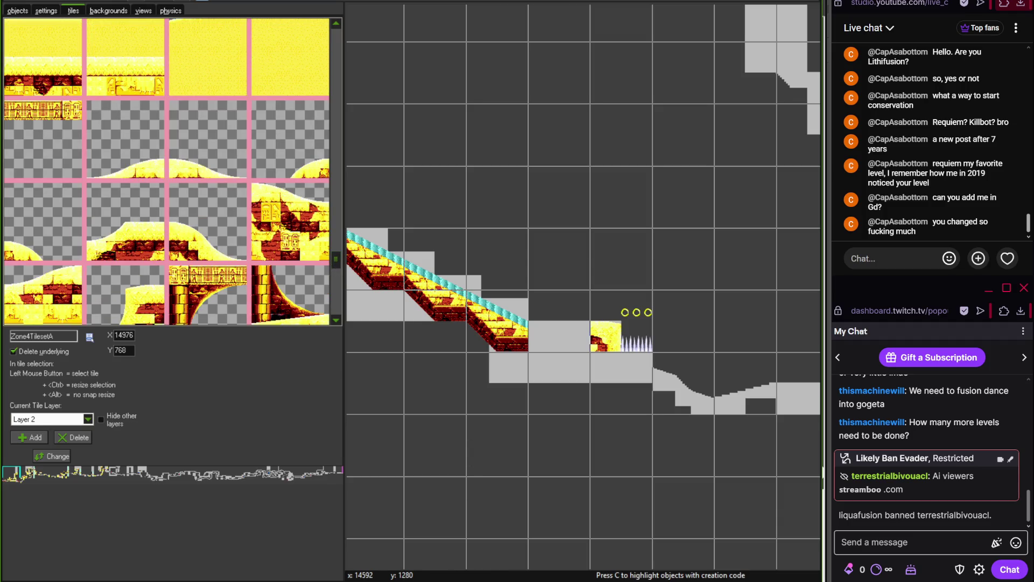
# Place a sandy hill tile on the lower ledge and dismiss the Steam window
pyautogui.moveTo(335, 256)
pyautogui.mouseDown()
pyautogui.moveTo(337, 286)
pyautogui.moveTo(346, 6)
pyautogui.mouseUp()
pyautogui.click(112, 155)
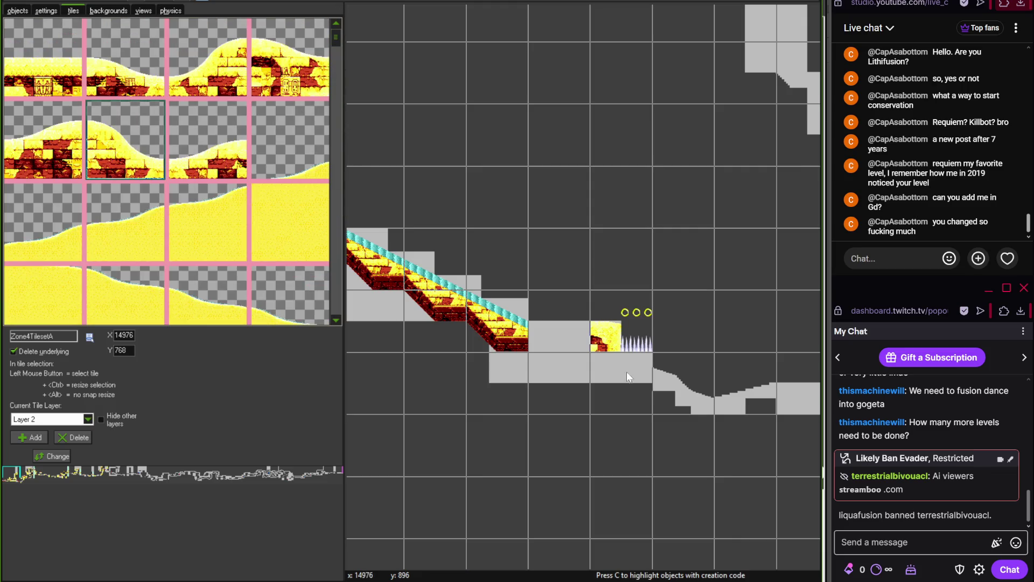
pyautogui.click(665, 380)
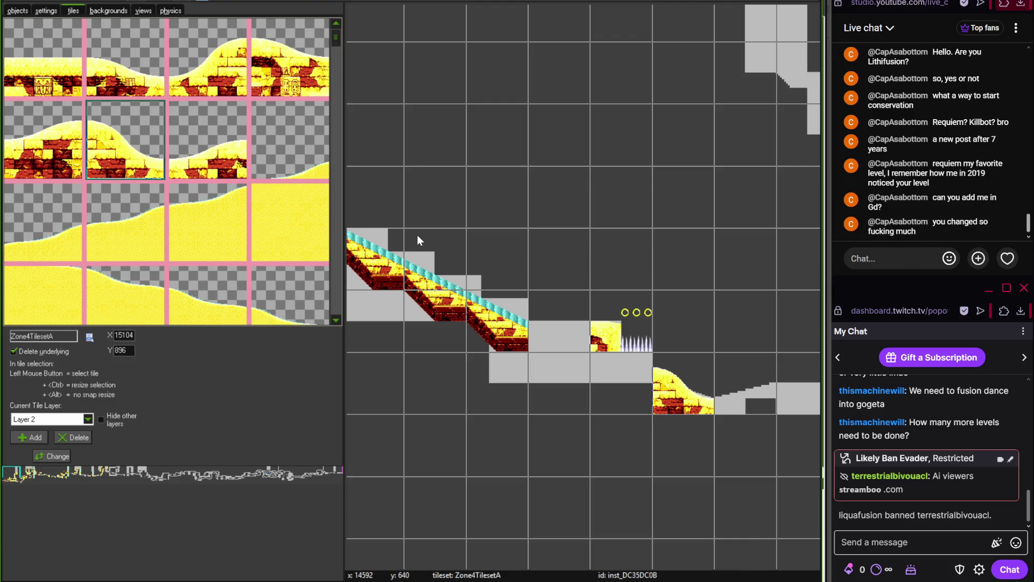
pyautogui.moveTo(339, 40); pyautogui.dragTo(337, 134)
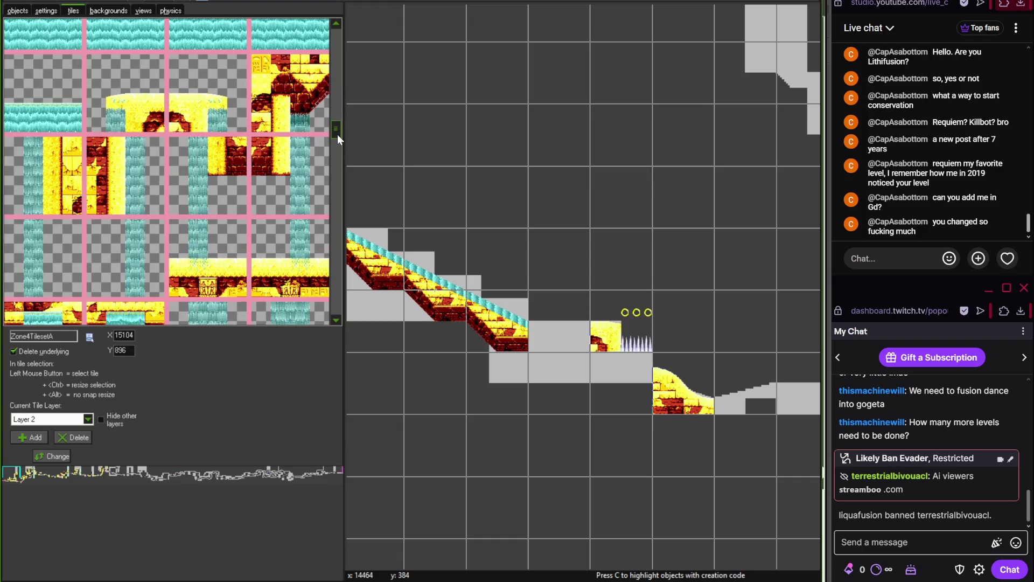
pyautogui.hotkey('alt', 'Tab')
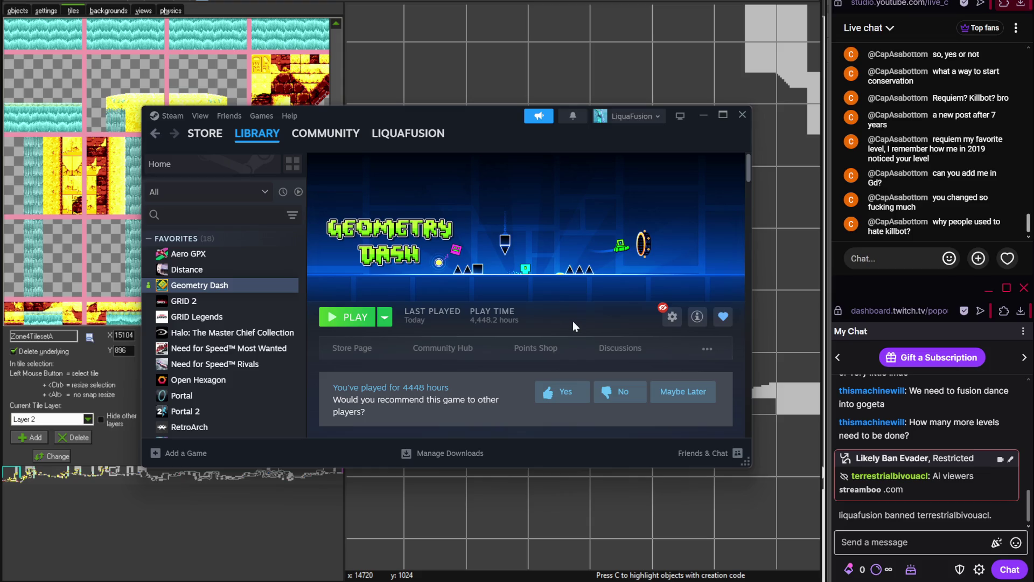
pyautogui.click(703, 114)
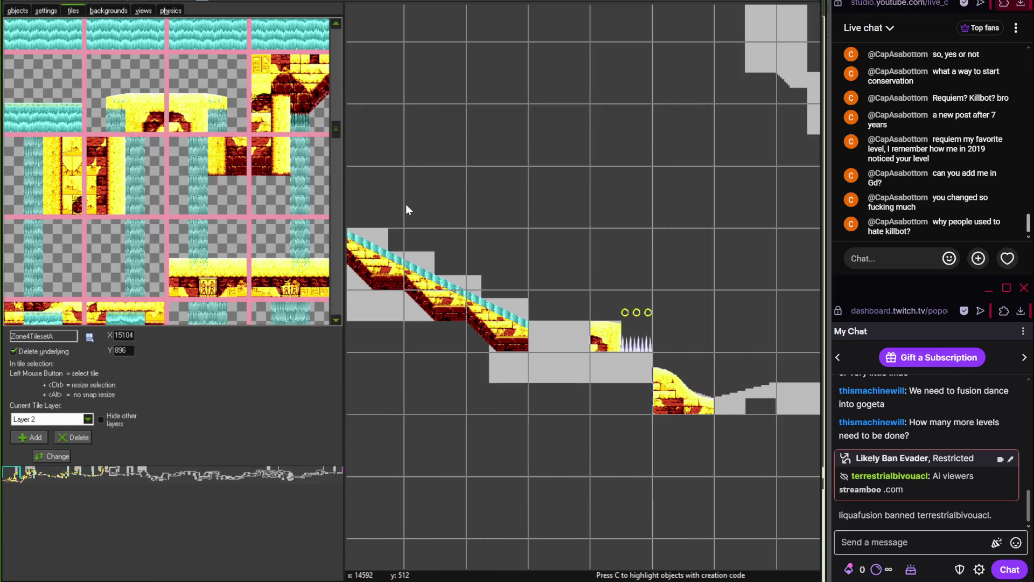
pyautogui.moveTo(334, 140); pyautogui.dragTo(335, 183)
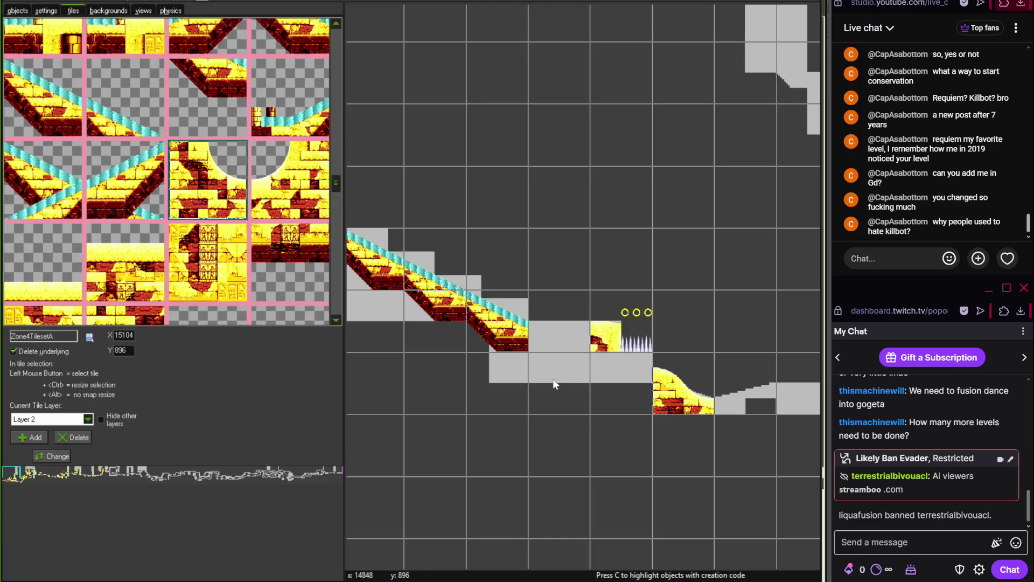
# Place an arch tile below the slope, then delete it as misplaced
pyautogui.click(604, 400)
pyautogui.rightClick(618, 398)
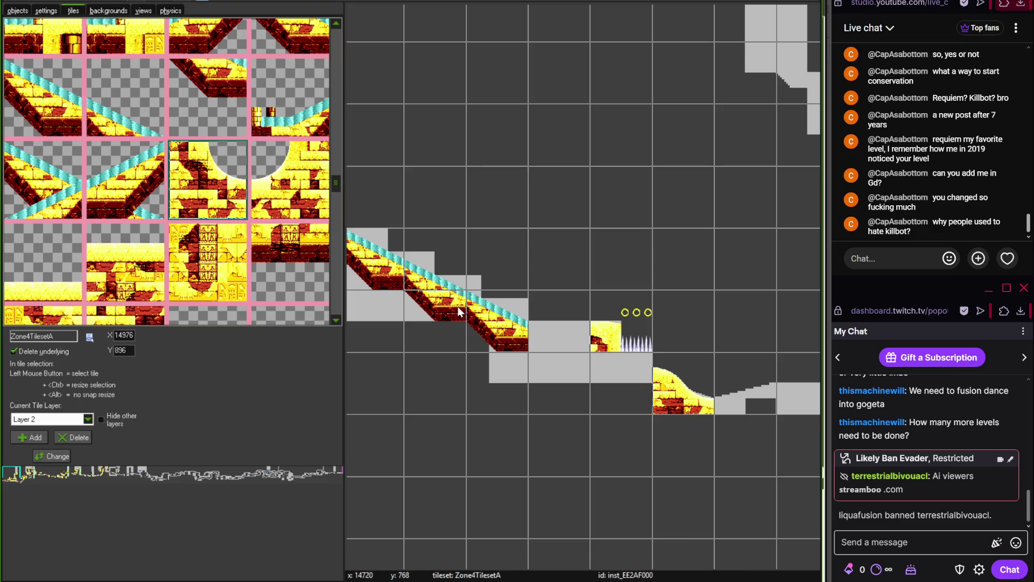
pyautogui.moveTo(334, 188); pyautogui.dragTo(333, 279)
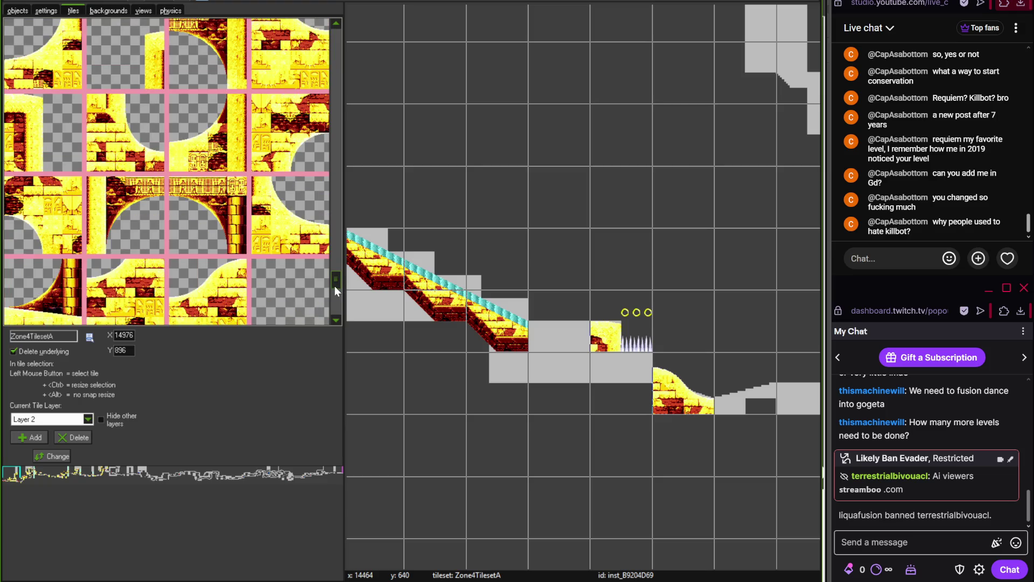
pyautogui.moveTo(336, 316); pyautogui.dragTo(340, 318)
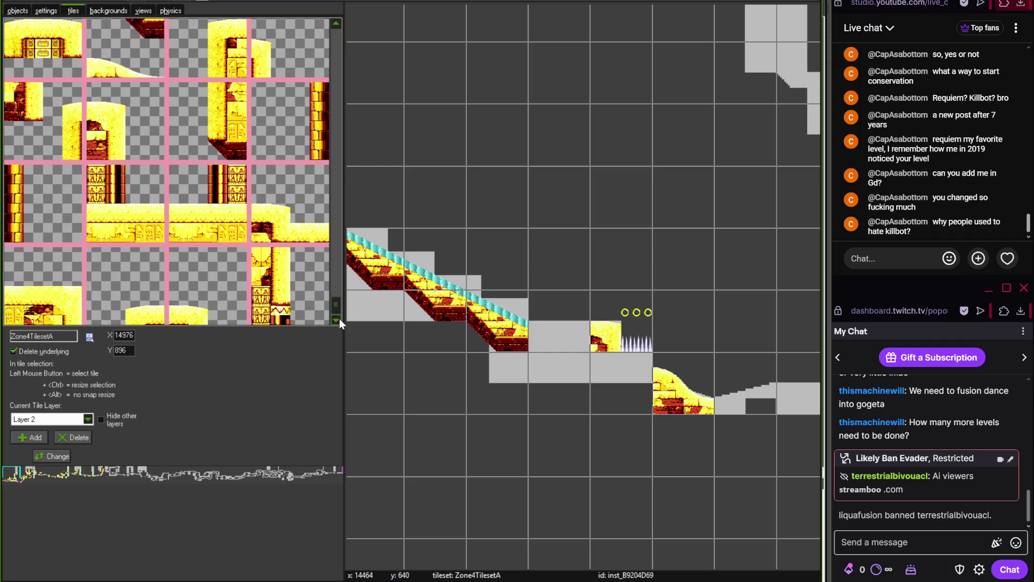
# Place a brick wall tile below the spikes' left edge
pyautogui.click(49, 108)
pyautogui.click(560, 377)
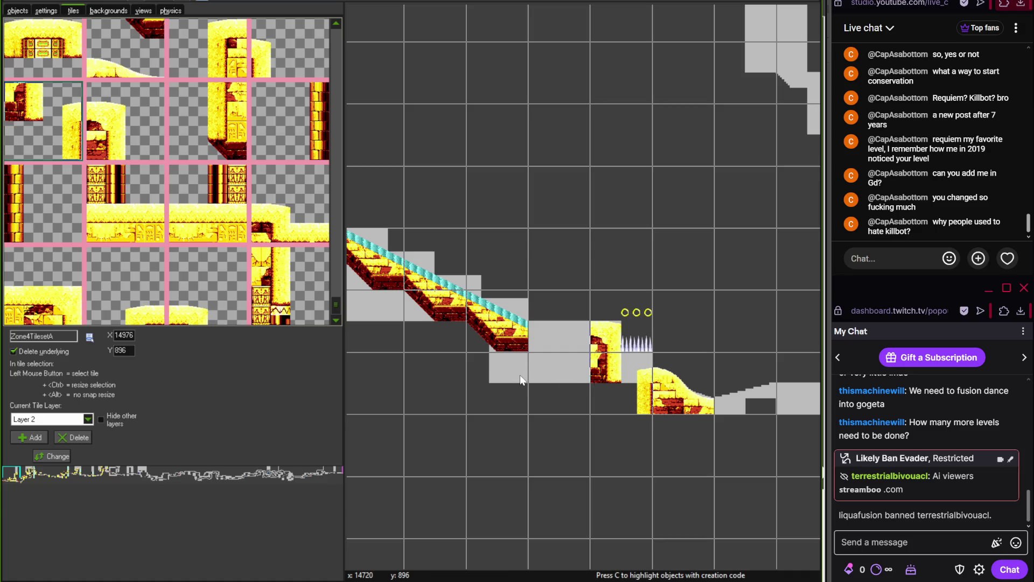
pyautogui.scroll(1, 521, 379)
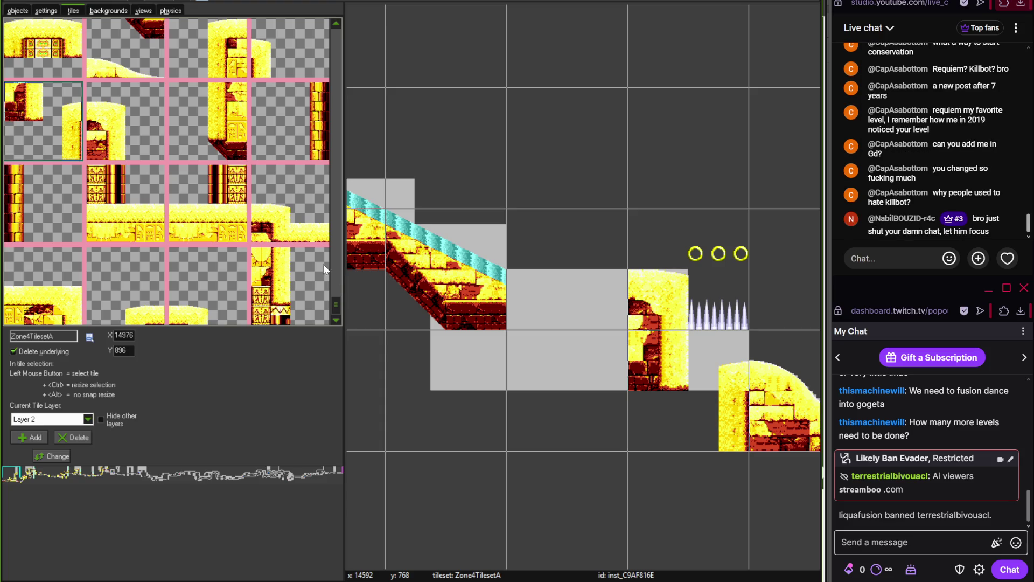
pyautogui.click(335, 25)
pyautogui.moveTo(333, 24); pyautogui.dragTo(332, 25)
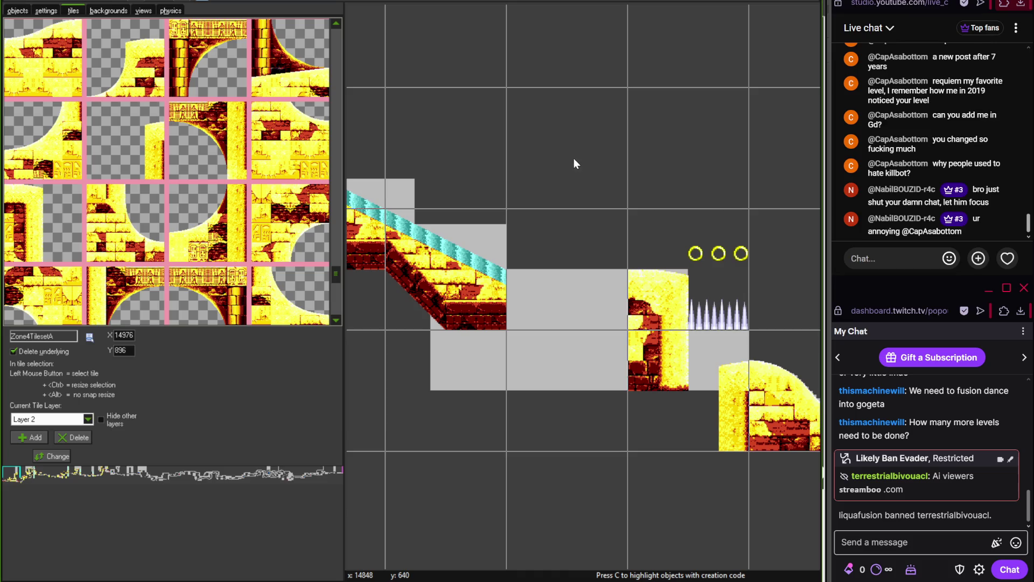
# Fill the gap beneath the spikes with the curved arch tile
pyautogui.moveTo(602, 149); pyautogui.dragTo(467, 137)
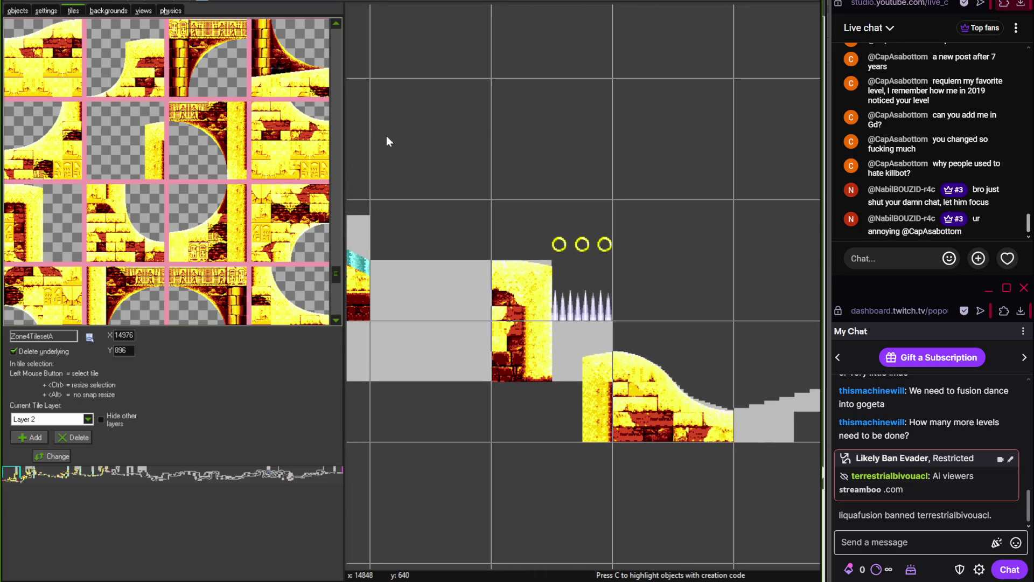
pyautogui.click(336, 28)
pyautogui.moveTo(335, 27); pyautogui.dragTo(335, 27)
pyautogui.click(206, 180)
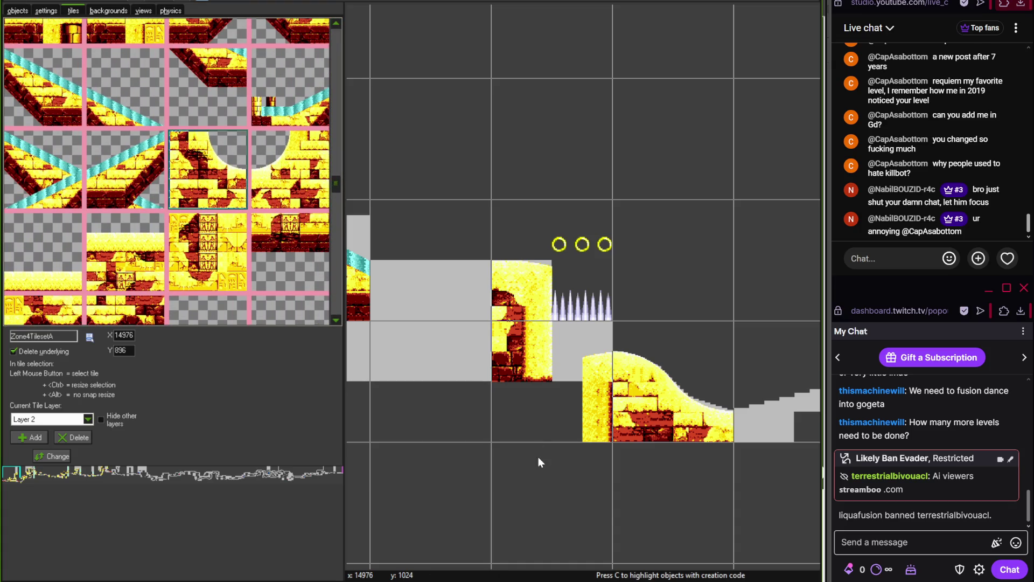
pyautogui.click(530, 375)
pyautogui.scroll(-2, 458, 232)
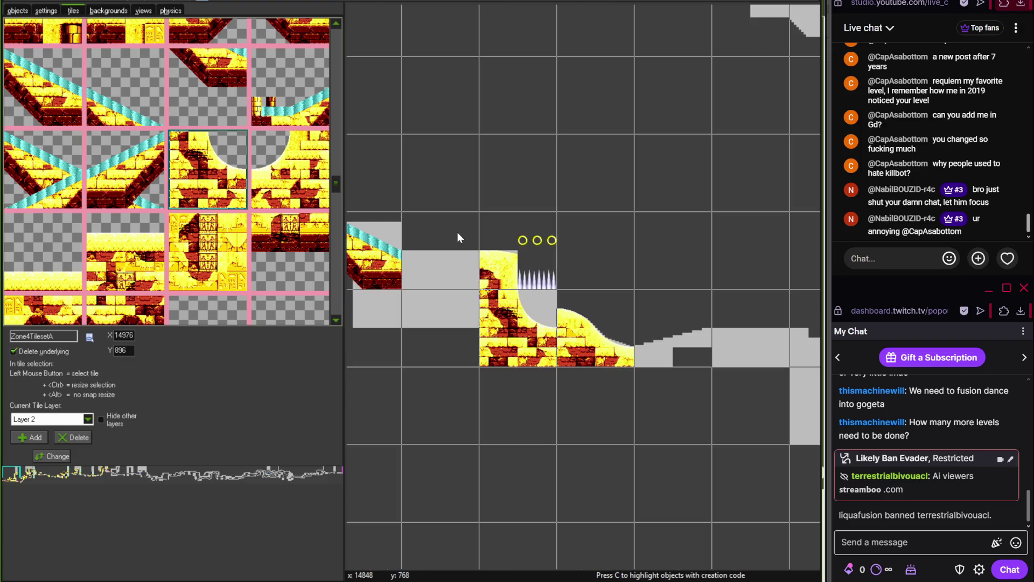
# Erase the misplaced dune tile and paint sand-topped dune tiles along the dip beside the spikes
pyautogui.moveTo(336, 28); pyautogui.dragTo(336, 28)
pyautogui.rightClick(592, 336)
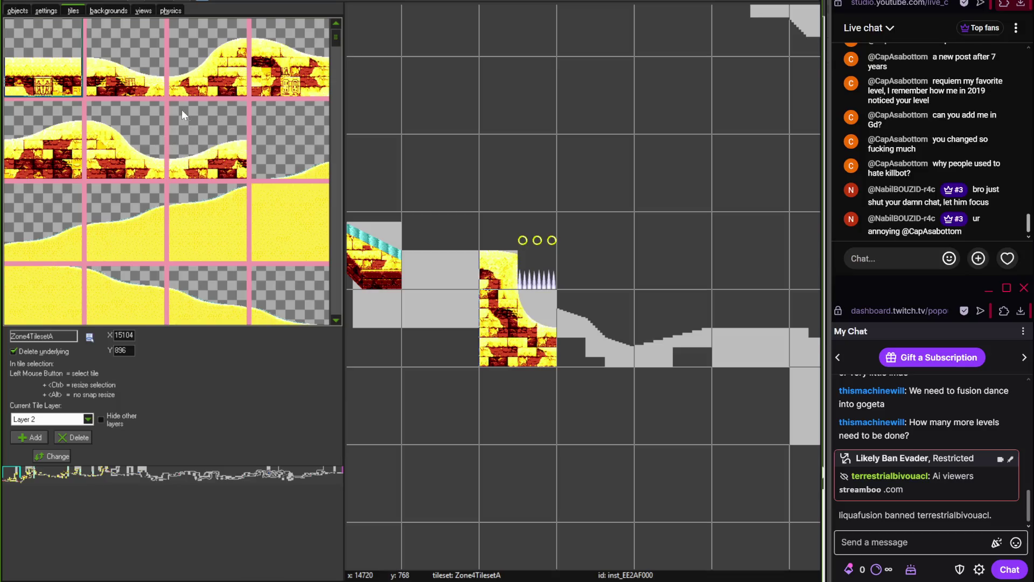
pyautogui.click(592, 345)
pyautogui.click(204, 131)
pyautogui.click(652, 342)
pyautogui.moveTo(682, 435)
pyautogui.mouseDown()
pyautogui.moveTo(580, 401)
pyautogui.moveTo(511, 404)
pyautogui.mouseUp()
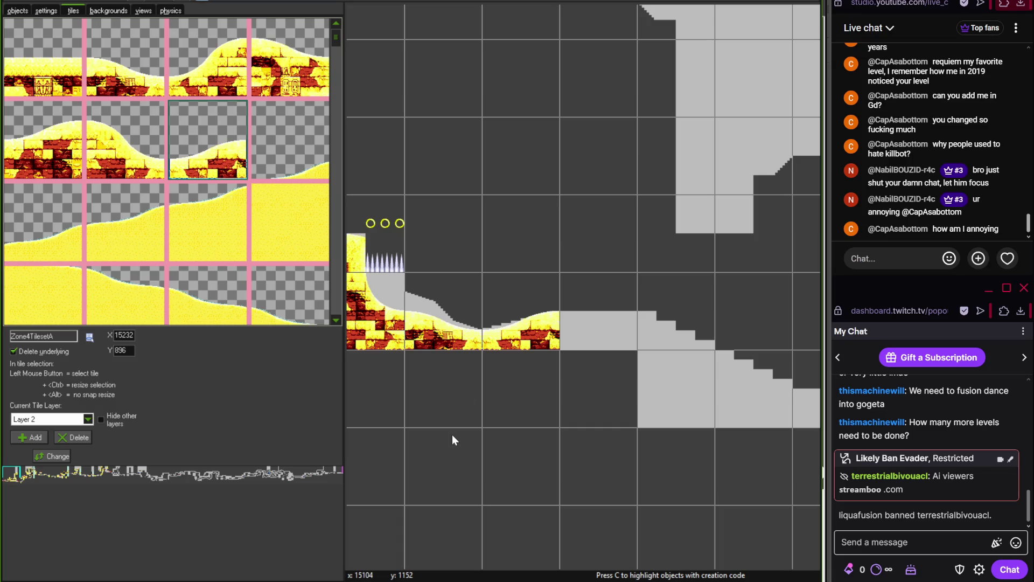
pyautogui.hotkey('alt', 'Tab')
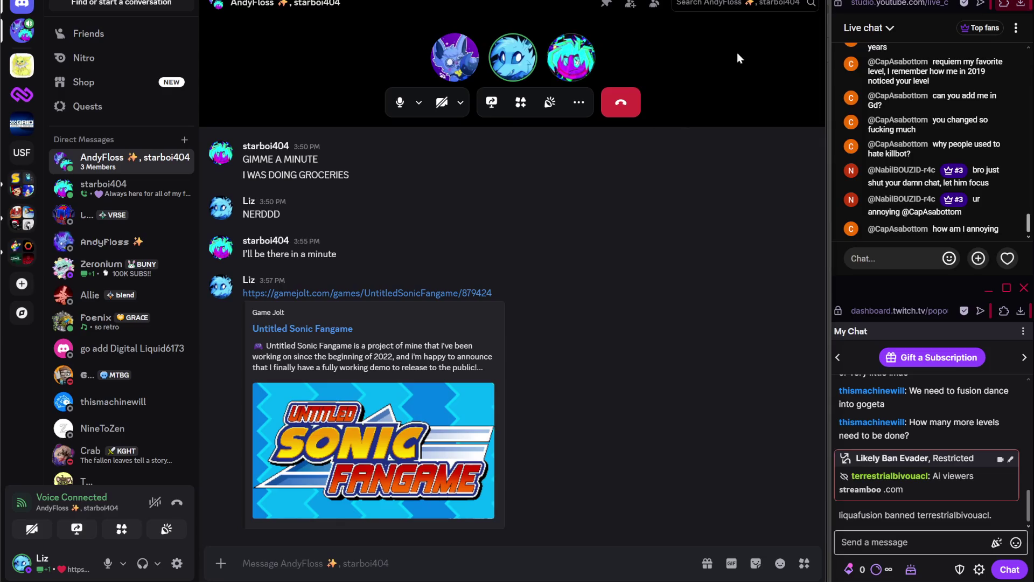
pyautogui.hotkey('alt', 'Tab')
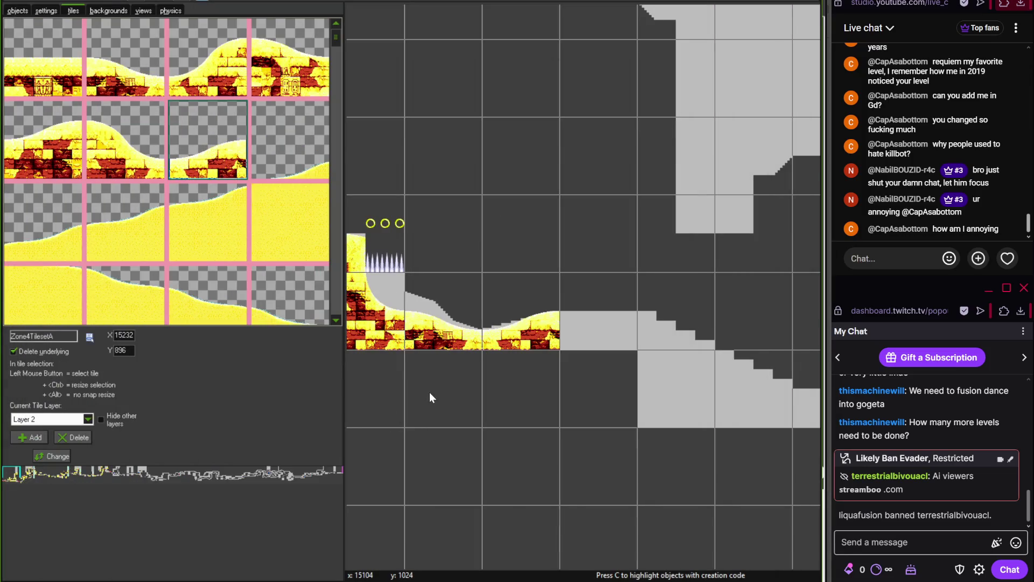
# Change the Zone4TilesetA tile layer's depth from 2 to 20
pyautogui.scroll(2, 425, 354)
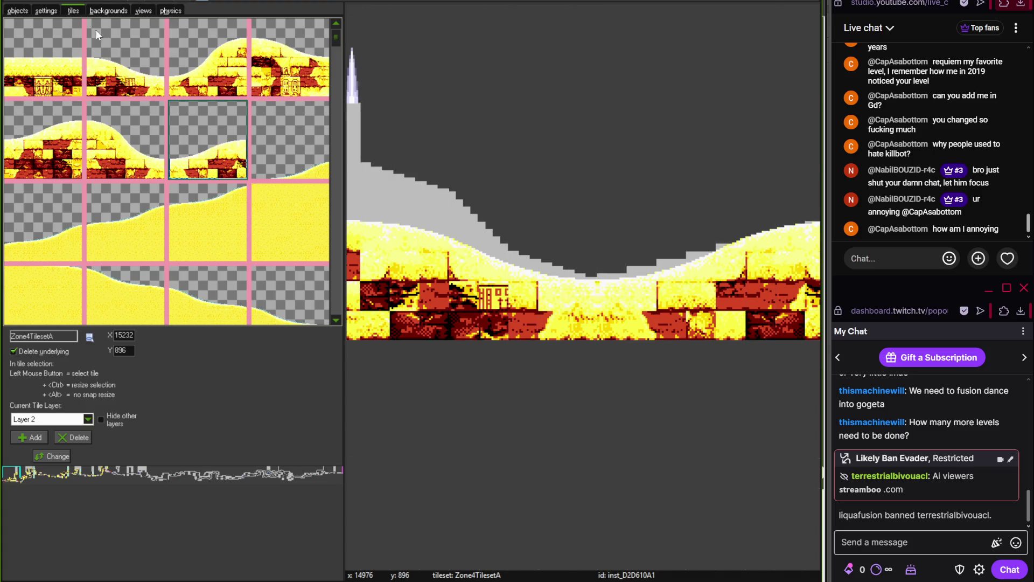
pyautogui.click(53, 456)
pyautogui.write('0')
pyautogui.click(487, 308)
# Erase some tiles at the lower left, then undo the erasure
pyautogui.rightClick(429, 218)
pyautogui.click(452, 232)
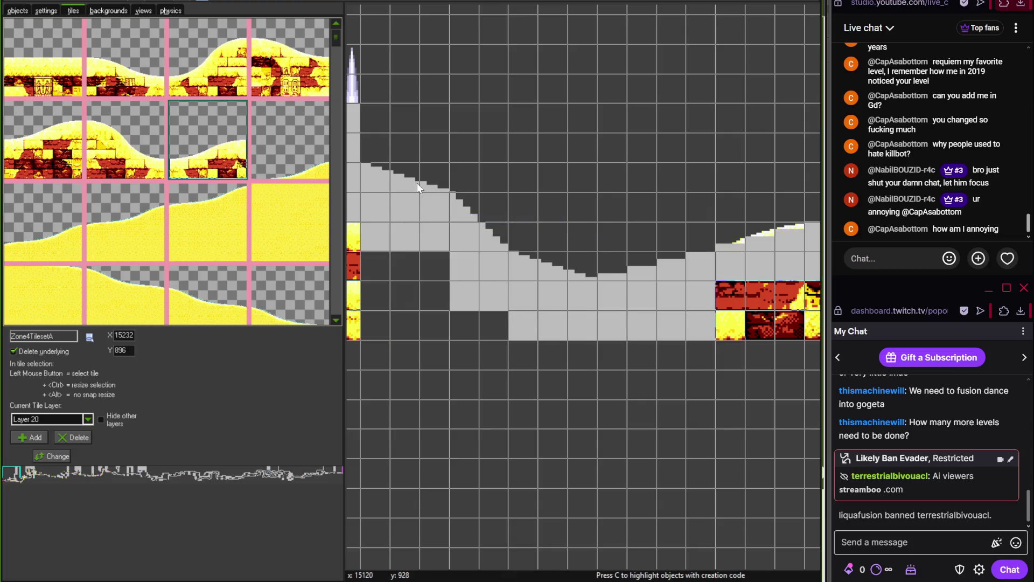
pyautogui.hotkey('ctrl', 'z')
pyautogui.hotkey('ctrl', 'z')
pyautogui.hotkey('ctrl', 'z')
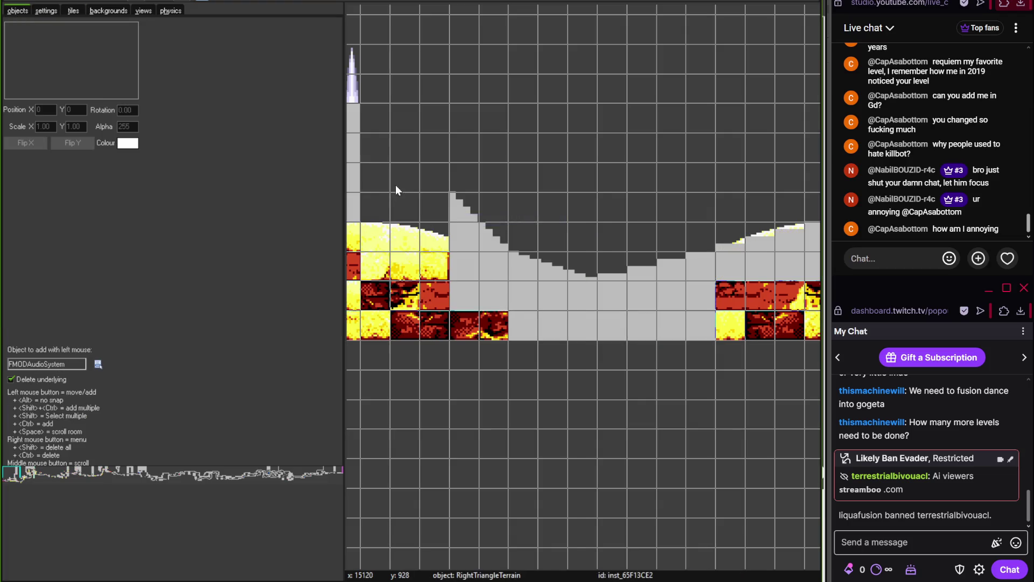
# Delete the steep grey block, raise the shallow triangle a cell and stretch it over the slope
pyautogui.keyDown('ctrl'); pyautogui.rightClick(473, 280); pyautogui.keyUp('ctrl')
pyautogui.moveTo(537, 271); pyautogui.dragTo(523, 254)
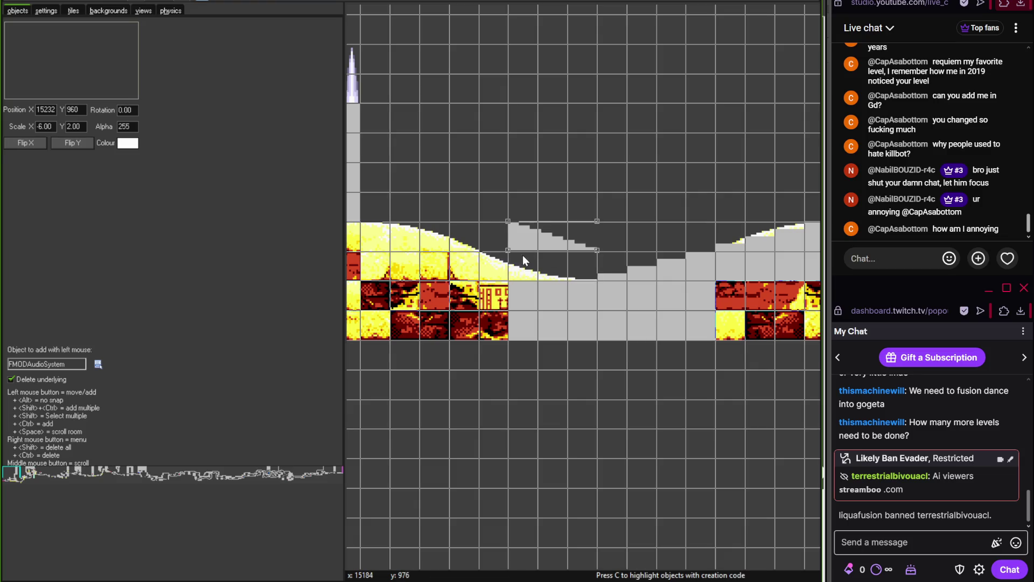
pyautogui.click(434, 266)
pyautogui.rightClick(460, 278)
pyautogui.click(509, 268)
pyautogui.rightClick(457, 280)
pyautogui.click(469, 276)
pyautogui.moveTo(493, 275)
pyautogui.mouseDown()
pyautogui.moveTo(496, 284)
pyautogui.moveTo(410, 283)
pyautogui.mouseUp()
pyautogui.rightClick(410, 284)
pyautogui.click(434, 277)
pyautogui.moveTo(509, 251)
pyautogui.mouseDown()
pyautogui.moveTo(384, 295)
pyautogui.moveTo(537, 295)
pyautogui.mouseUp()
# Move the grey block above the tiles down one cell and shrink the lava object from its left edge
pyautogui.click(497, 183)
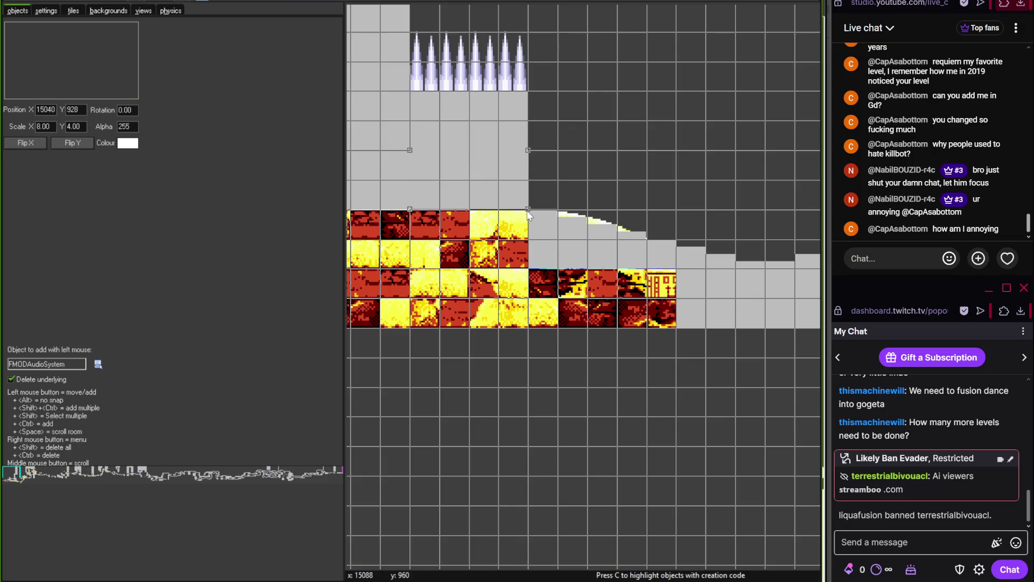
pyautogui.moveTo(505, 196); pyautogui.dragTo(507, 247)
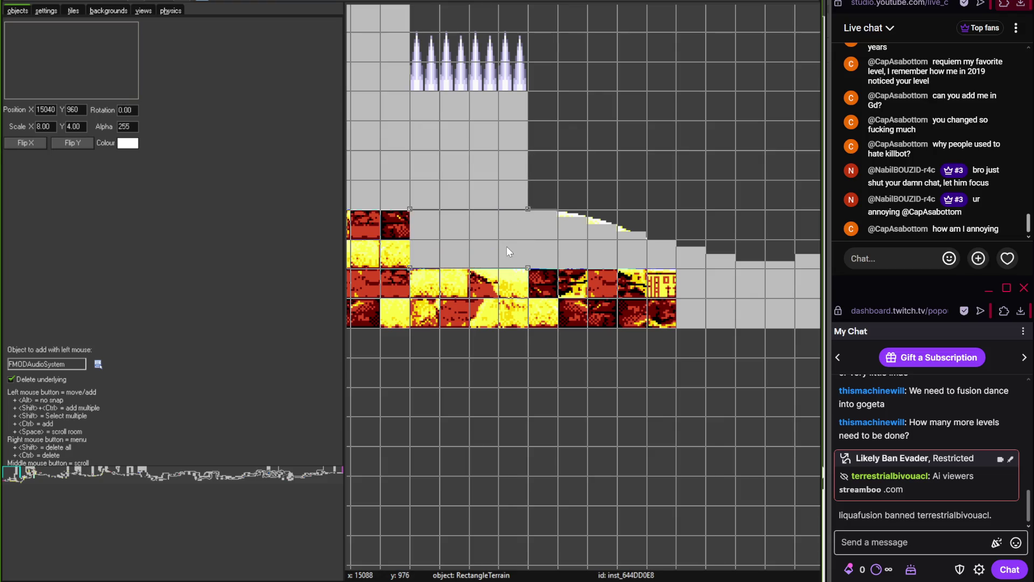
pyautogui.moveTo(696, 297); pyautogui.dragTo(399, 289)
pyautogui.click(560, 253)
pyautogui.moveTo(522, 319); pyautogui.dragTo(793, 337)
pyautogui.scroll(-3, 687, 371)
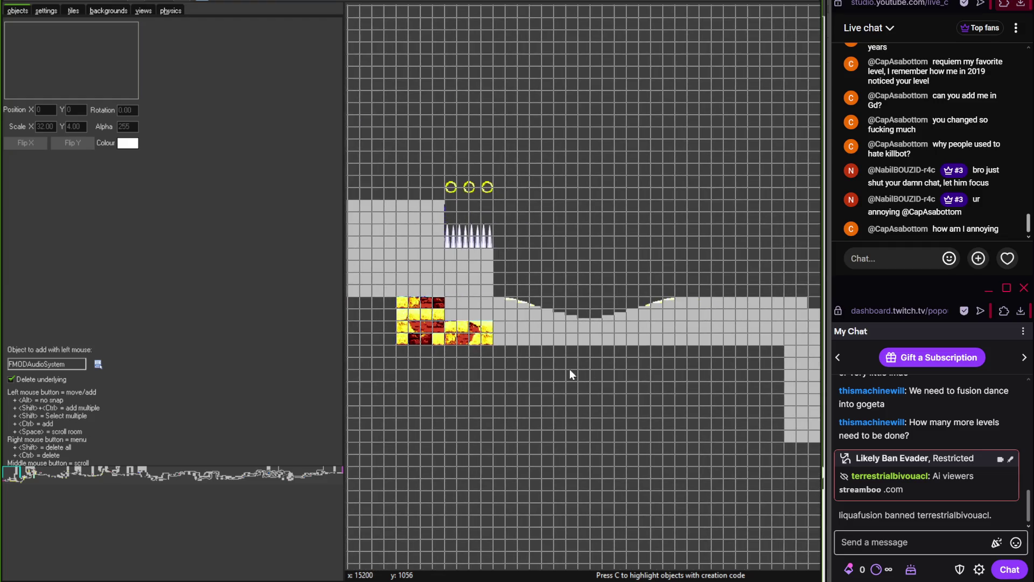
# Reposition the grey block beside the spikes and stretch it down to the lava
pyautogui.click(637, 281)
pyautogui.scroll(1, 636, 281)
pyautogui.moveTo(636, 282); pyautogui.dragTo(631, 262)
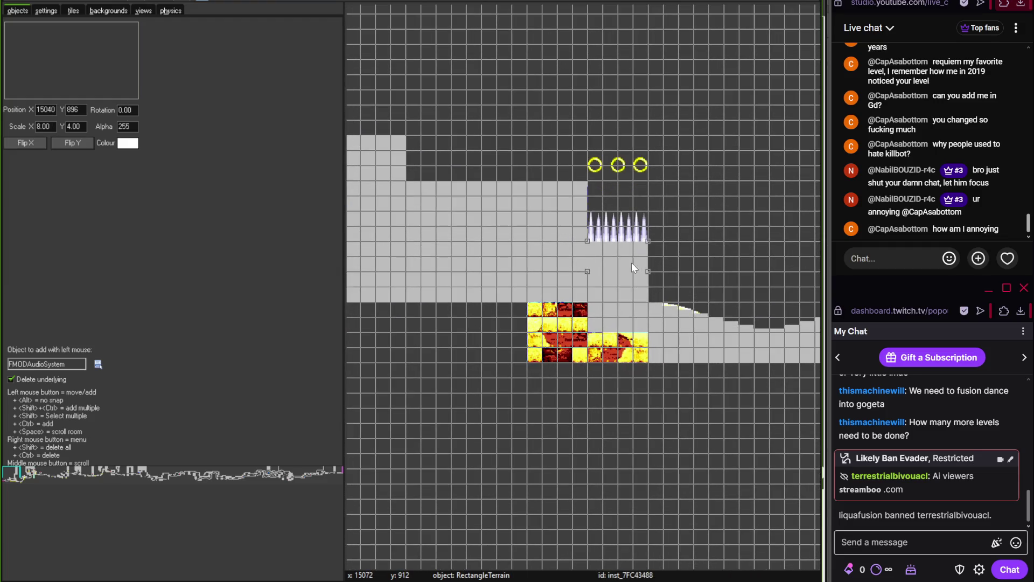
pyautogui.keyDown('ctrl'); pyautogui.rightClick(631, 263); pyautogui.keyUp('ctrl')
pyautogui.hotkey('ctrl', 'z')
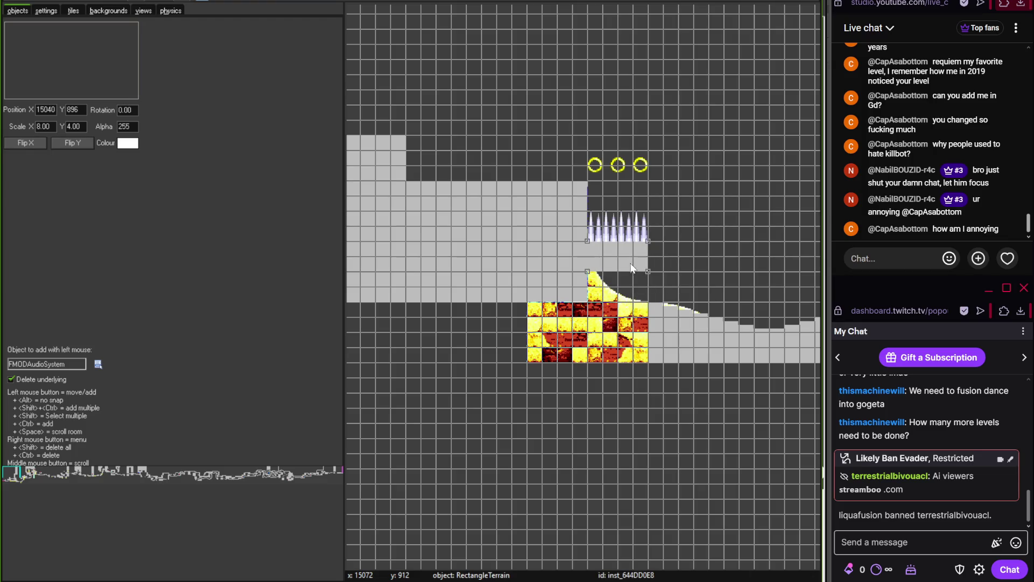
pyautogui.moveTo(644, 270); pyautogui.dragTo(653, 350)
pyautogui.click(646, 380)
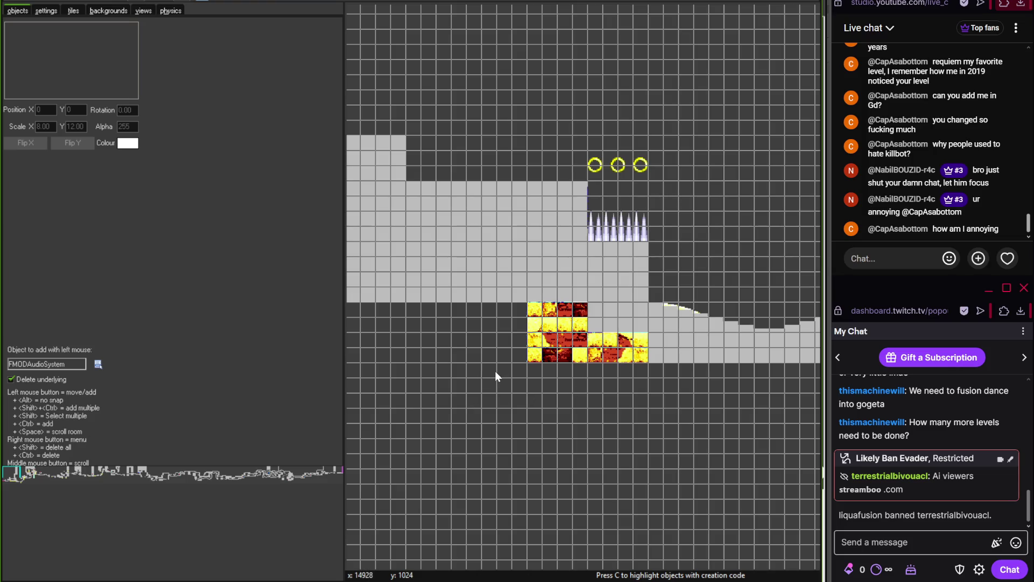
pyautogui.moveTo(620, 402)
pyautogui.mouseDown()
pyautogui.moveTo(493, 395)
pyautogui.moveTo(451, 377)
pyautogui.moveTo(465, 370)
pyautogui.mouseUp()
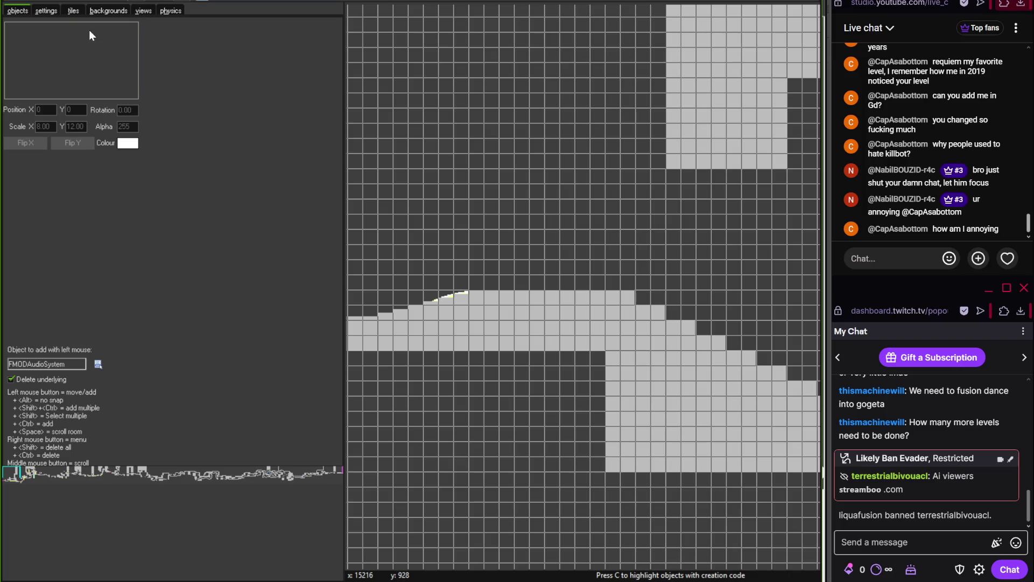
# Set the tile layer back to depth 2 and the Y snap to 128
pyautogui.click(73, 10)
pyautogui.click(62, 455)
pyautogui.write('2')
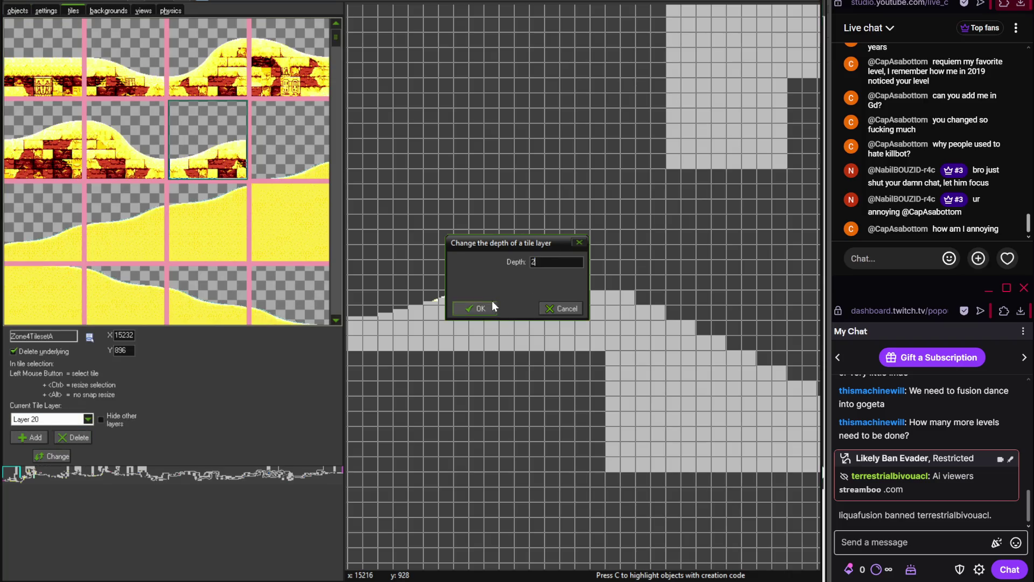
pyautogui.click(489, 305)
pyautogui.write('128')
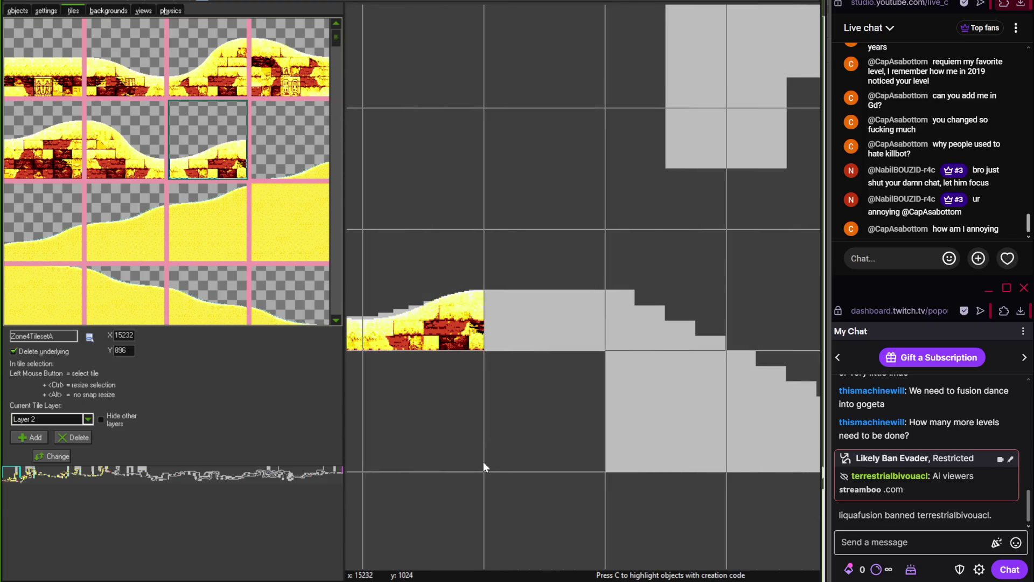
pyautogui.hotkey('alt', 'Tab')
# Pan the save.tif reference map further right, then bring the diagonal brick slope tiles into the palette
pyautogui.moveTo(462, 353); pyautogui.dragTo(257, 283)
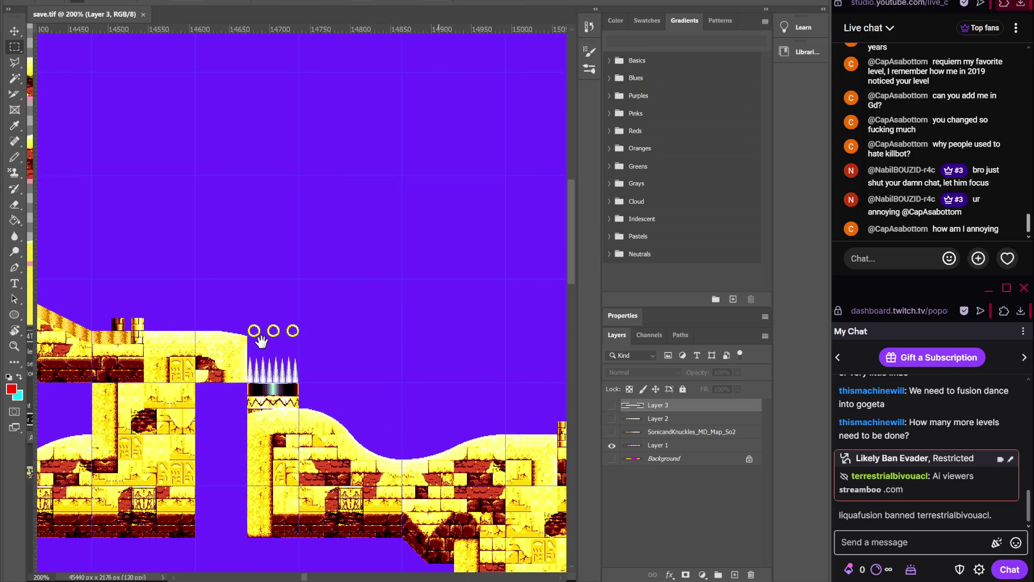
pyautogui.moveTo(411, 270); pyautogui.dragTo(261, 314)
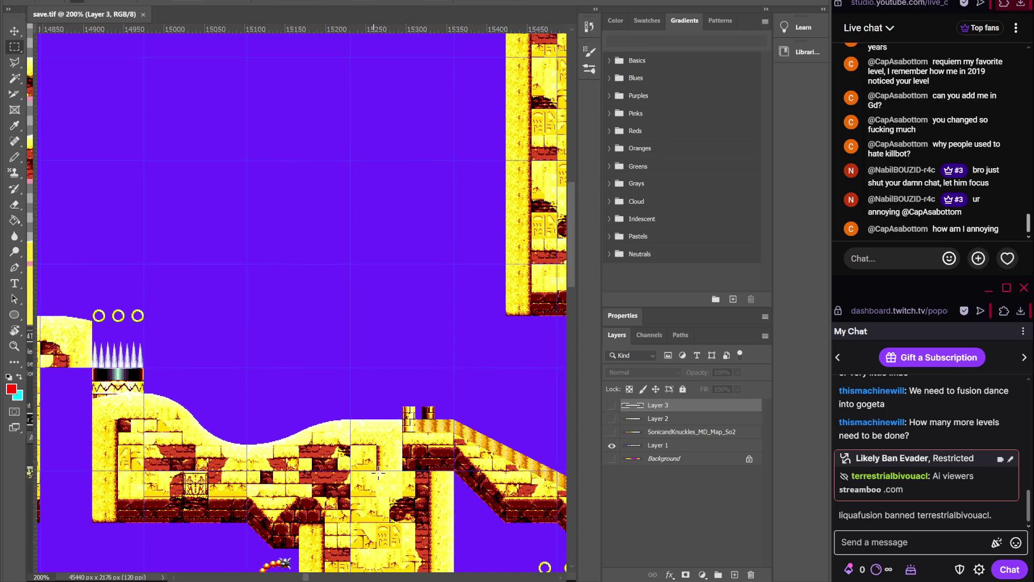
pyautogui.hotkey('alt', 'Tab')
pyautogui.moveTo(330, 39); pyautogui.dragTo(337, 180)
# Paint the diagonal brick slope tiles down the grey ramp
pyautogui.click(118, 197)
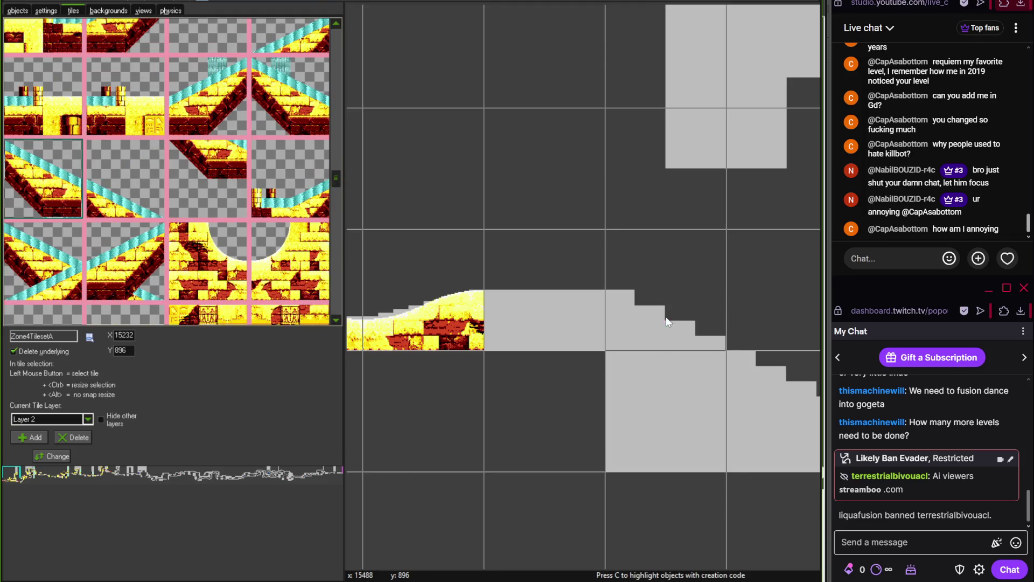
pyautogui.click(620, 307)
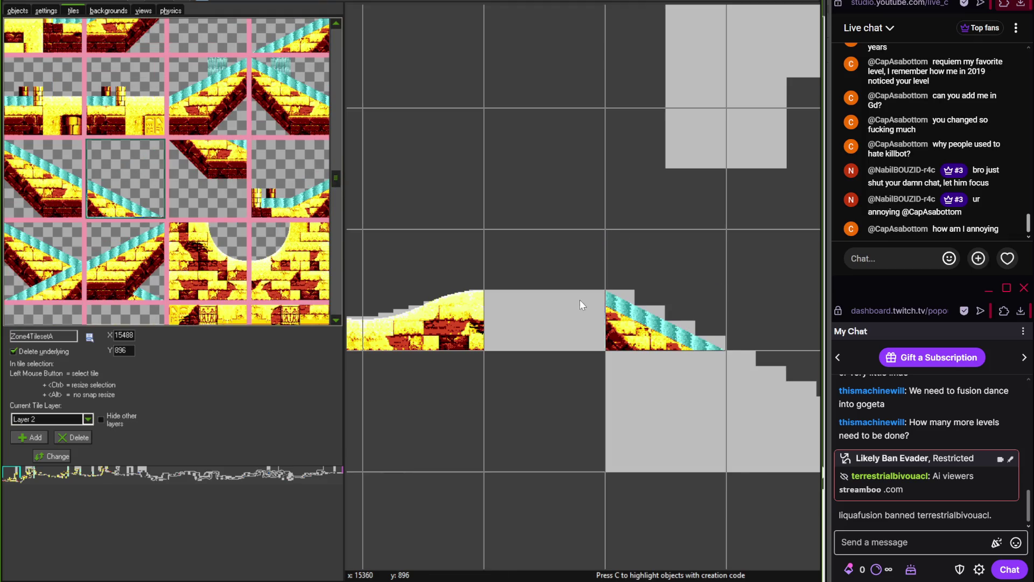
pyautogui.click(208, 178)
pyautogui.click(509, 340)
pyautogui.click(48, 185)
pyautogui.click(622, 337)
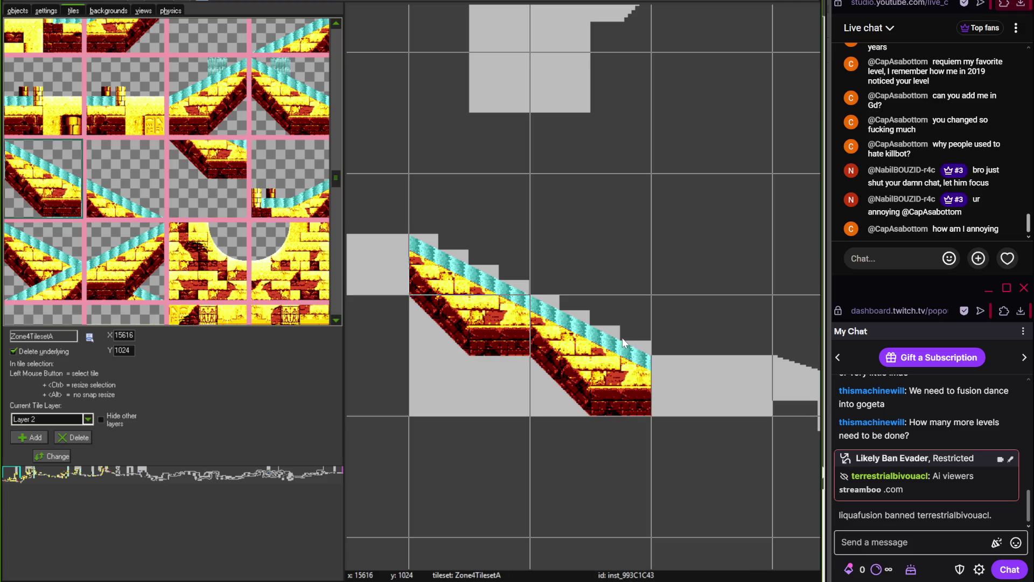
pyautogui.moveTo(622, 338); pyautogui.dragTo(406, 301)
# Compare with the reference map and paint a sand dune tile at the slope's foot
pyautogui.hotkey('alt', 'Tab')
pyautogui.moveTo(525, 500)
pyautogui.mouseDown()
pyautogui.moveTo(433, 499)
pyautogui.moveTo(282, 385)
pyautogui.mouseUp()
pyautogui.hotkey('alt', 'Tab')
pyautogui.moveTo(655, 440); pyautogui.dragTo(455, 372)
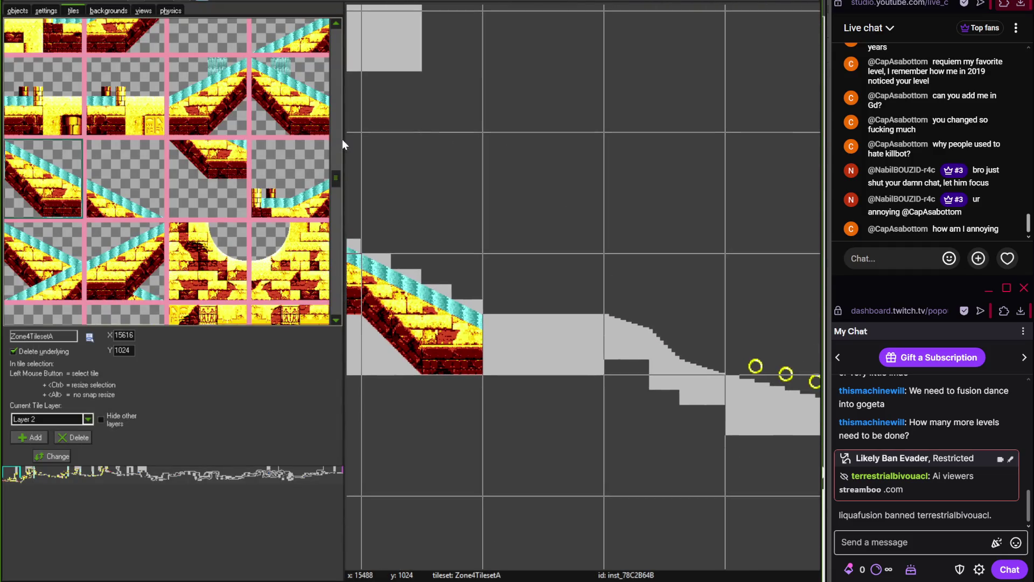
pyautogui.moveTo(339, 146)
pyautogui.mouseDown()
pyautogui.moveTo(334, 38)
pyautogui.moveTo(336, 286)
pyautogui.moveTo(337, 269)
pyautogui.mouseUp()
pyautogui.click(231, 130)
pyautogui.click(663, 313)
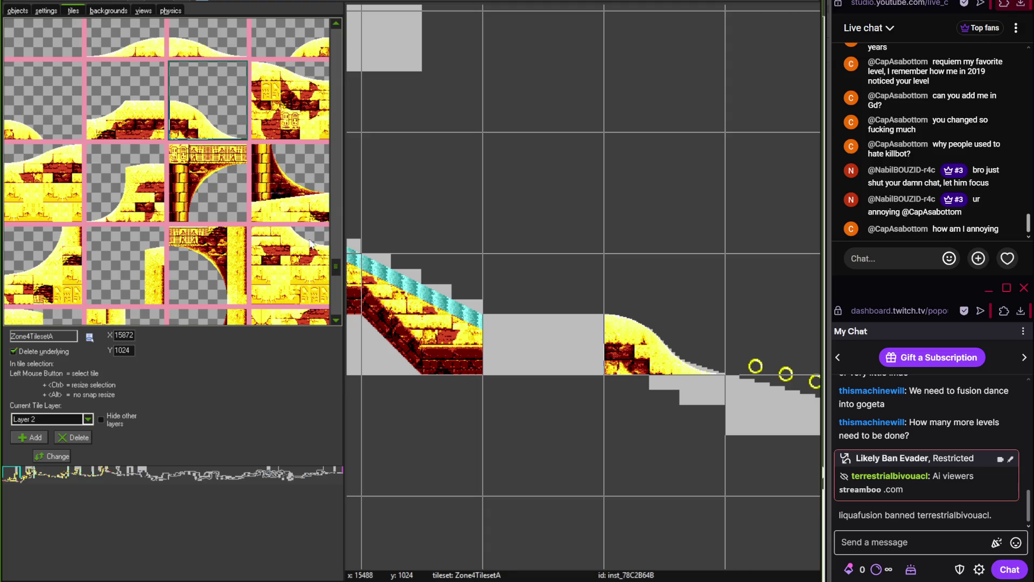
# Check the matching area of the reference map and pick a brick wall tile from Zone4TilesetA
pyautogui.hotkey('alt', 'Tab')
pyautogui.moveTo(449, 484); pyautogui.dragTo(277, 416)
pyautogui.hotkey('alt', 'Tab')
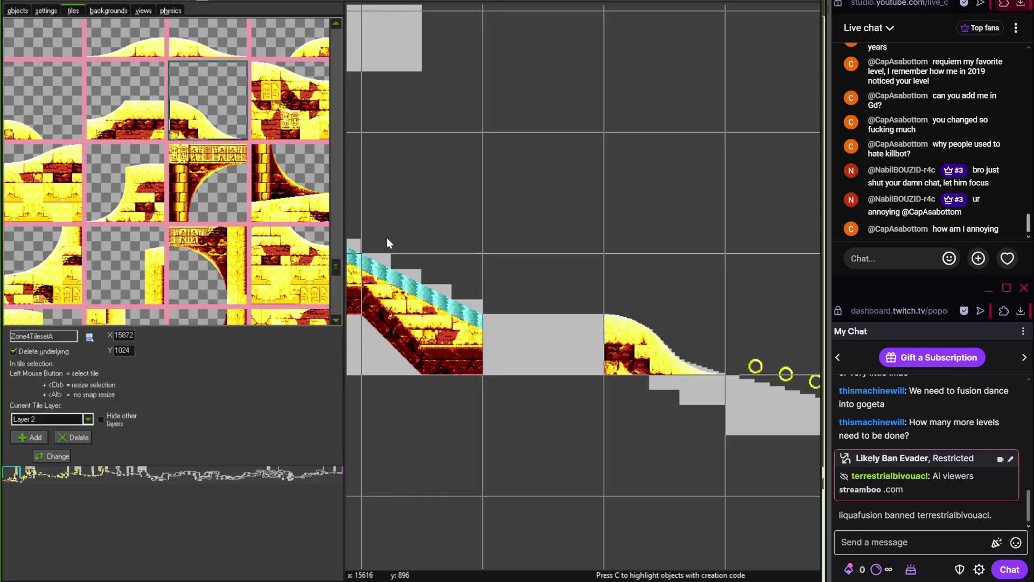
pyautogui.moveTo(334, 263); pyautogui.dragTo(334, 241)
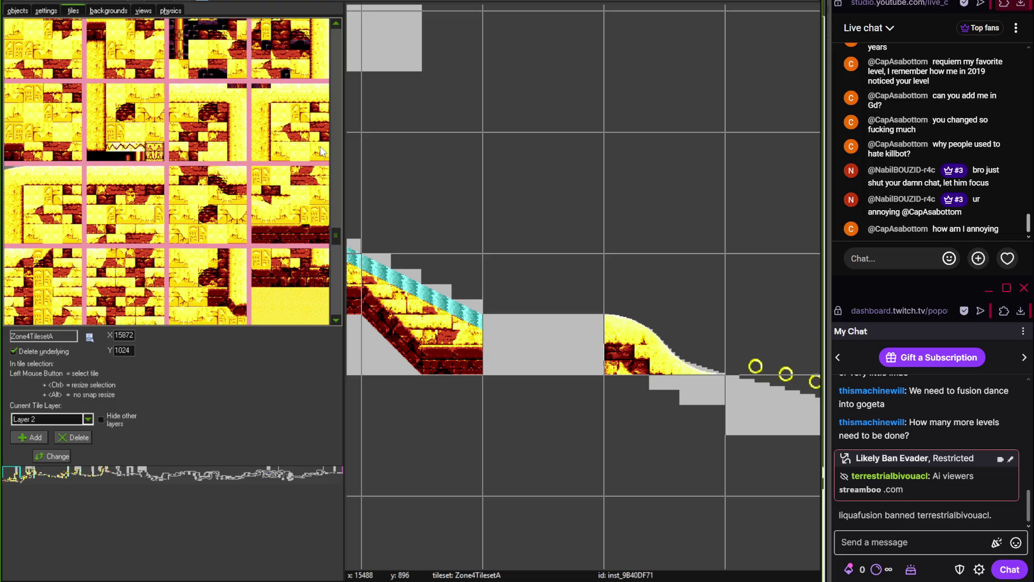
pyautogui.click(335, 24)
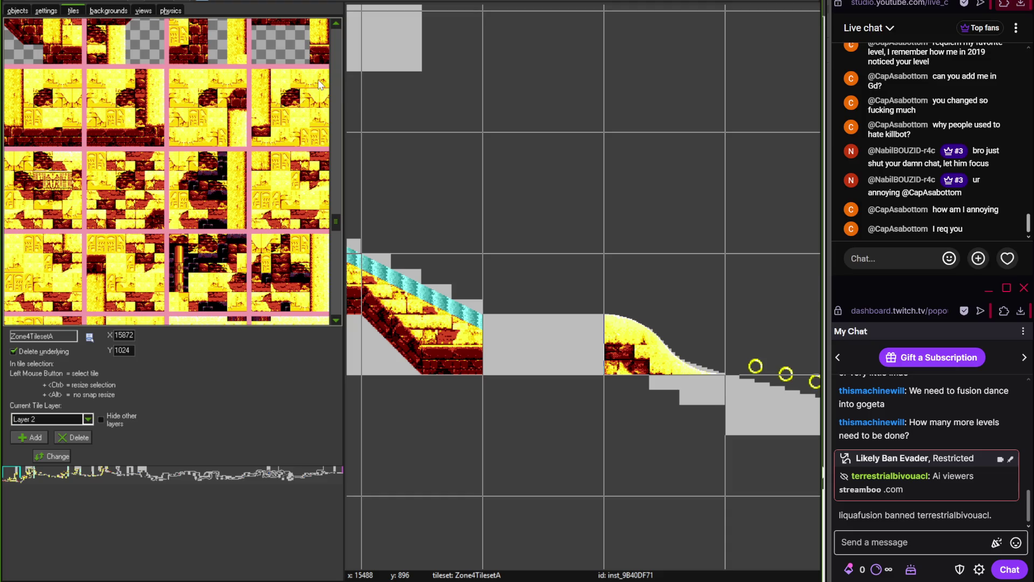
pyautogui.click(48, 182)
# Place a yellow-brick desert tile beneath the sand dune
pyautogui.hotkey('alt', 'Tab')
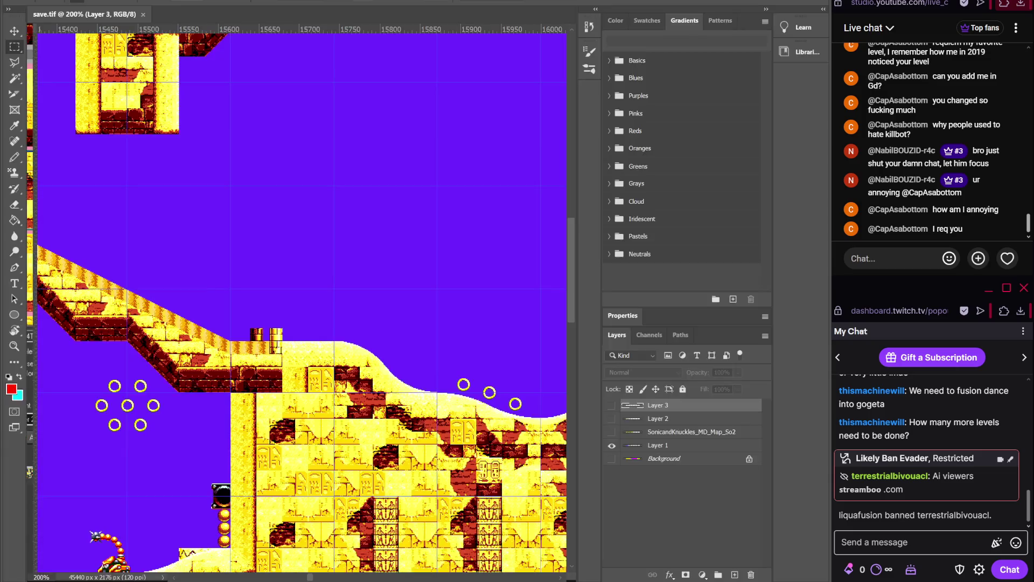
pyautogui.hotkey('alt', 'Tab')
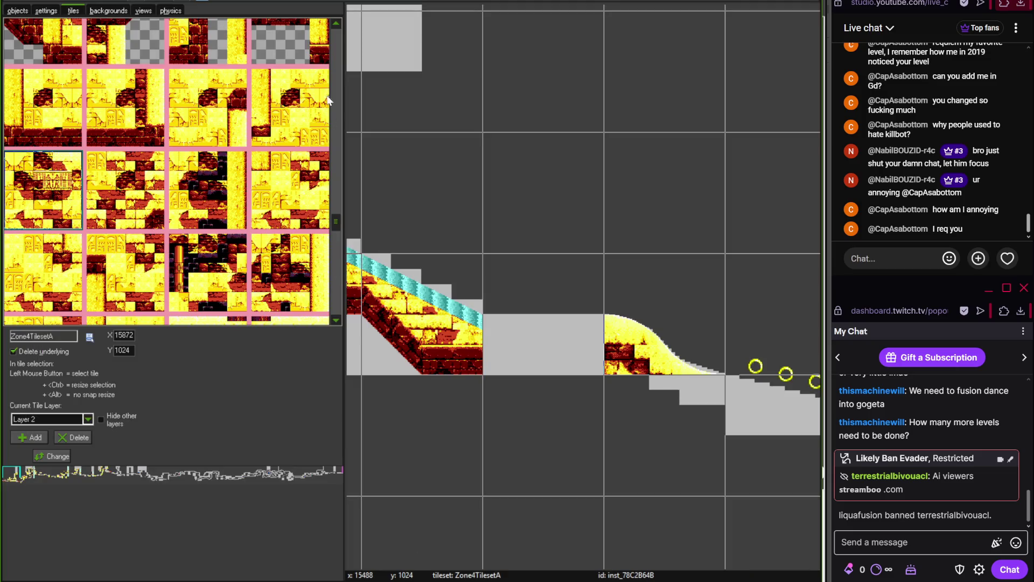
pyautogui.moveTo(338, 219); pyautogui.dragTo(335, 240)
pyautogui.click(208, 113)
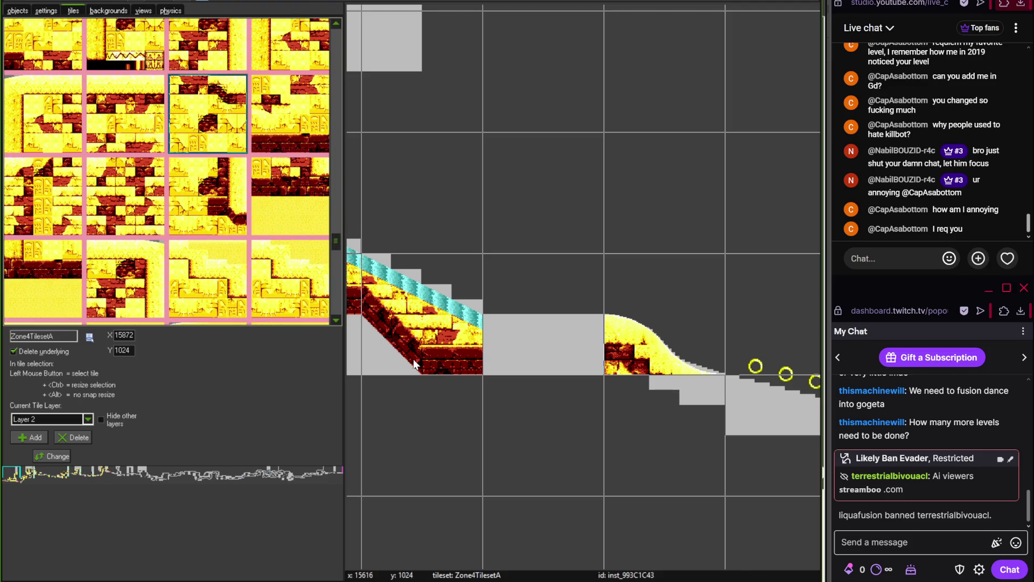
pyautogui.hotkey('alt', 'Tab')
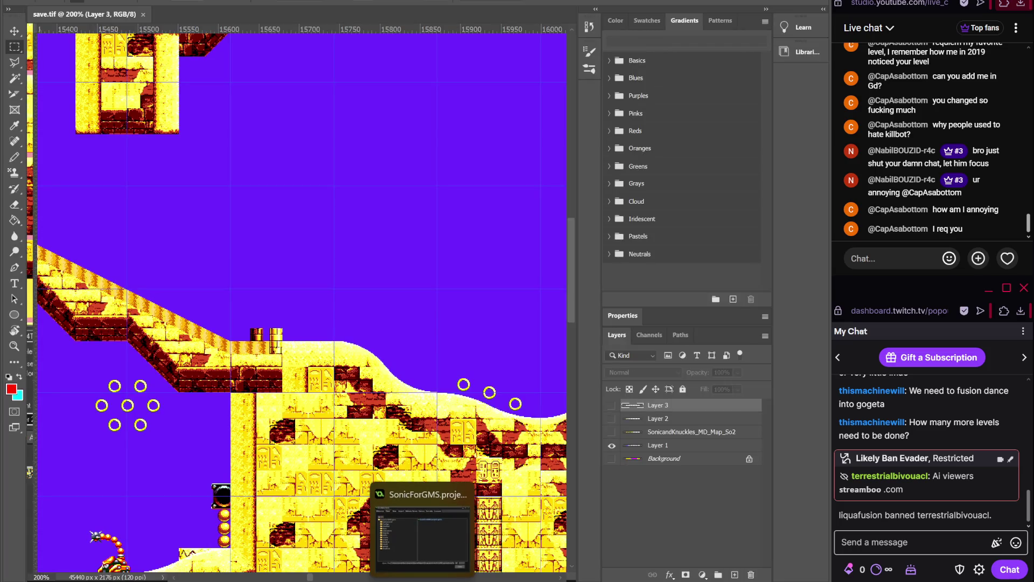
pyautogui.hotkey('alt', 'Tab')
pyautogui.click(635, 410)
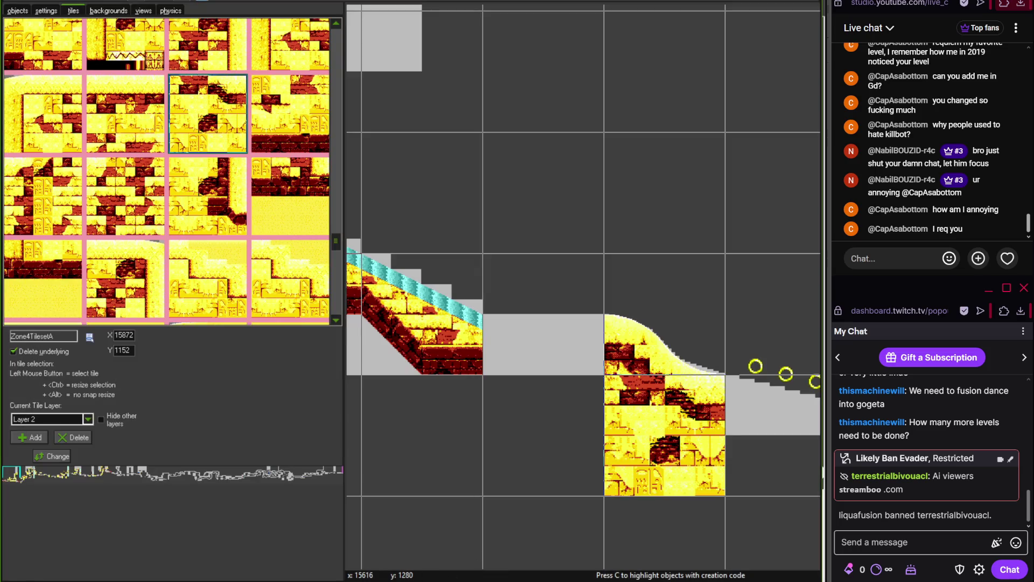
pyautogui.hotkey('alt', 'Tab')
pyautogui.hotkey('alt', 'Tab')
# Add the next dune tile and a rising dune slope tile over the grey ramp to its right
pyautogui.moveTo(337, 240); pyautogui.dragTo(335, 270)
pyautogui.click(290, 90)
pyautogui.click(761, 426)
pyautogui.scroll(-2, 761, 427)
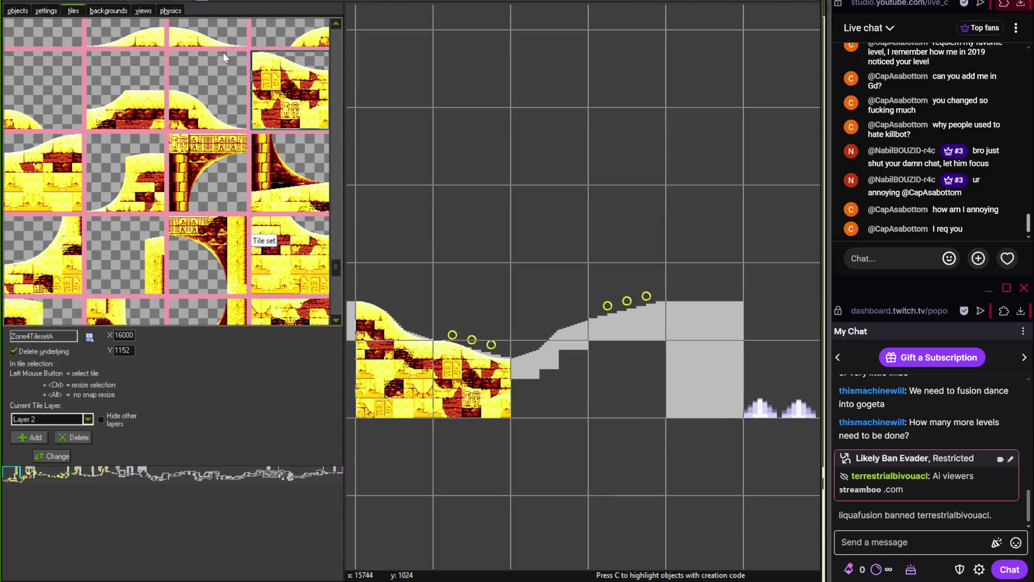
pyautogui.click(280, 41)
pyautogui.click(569, 329)
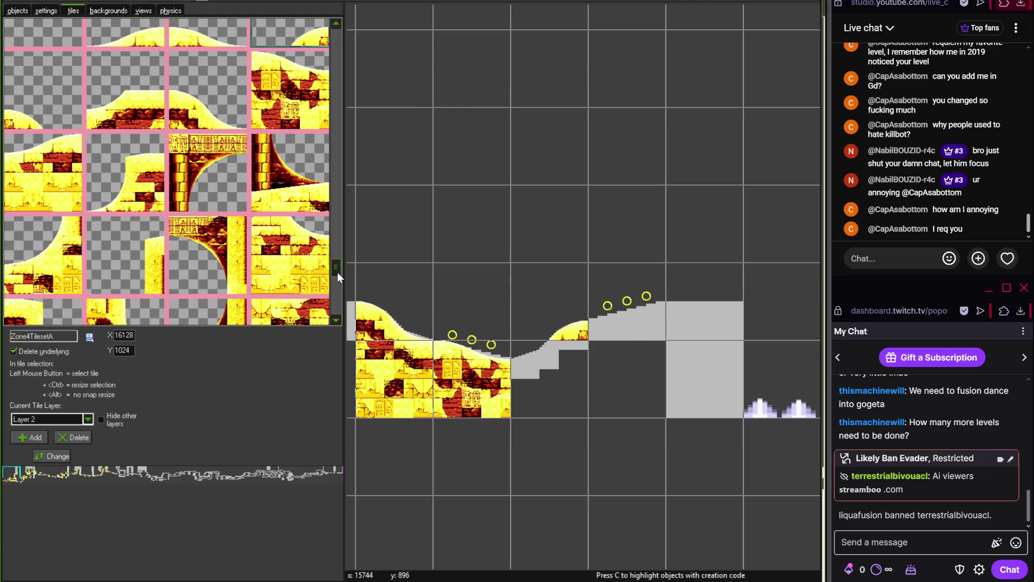
pyautogui.scroll(-3, 337, 274)
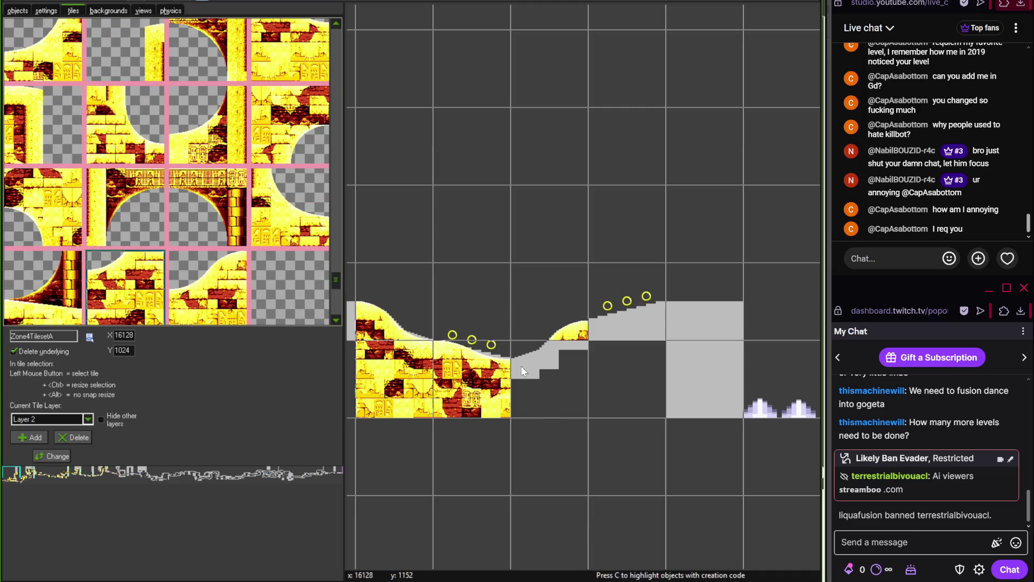
pyautogui.hotkey('alt', 'Tab')
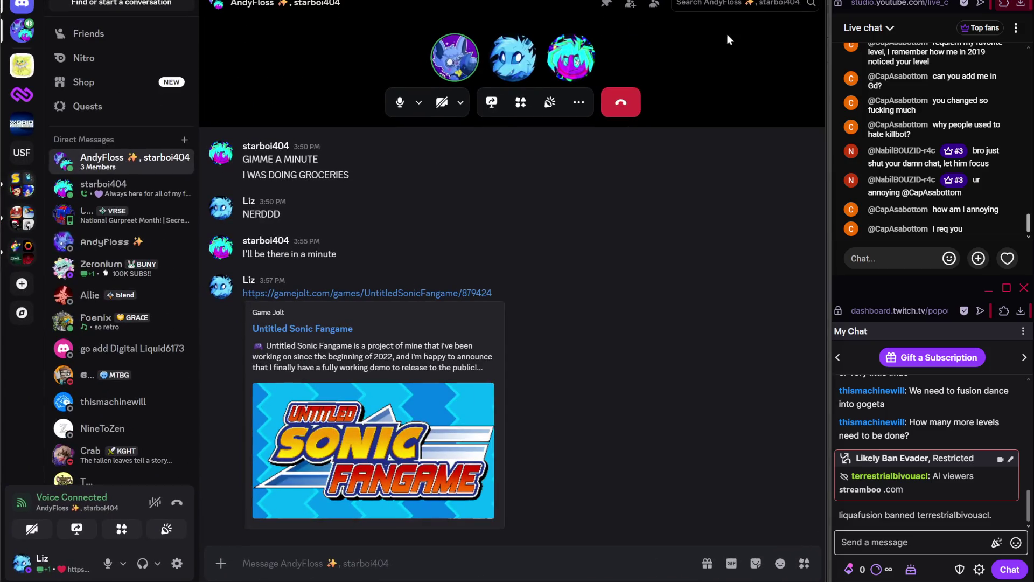
pyautogui.hotkey('alt', 'Tab')
pyautogui.scroll(3, 339, 280)
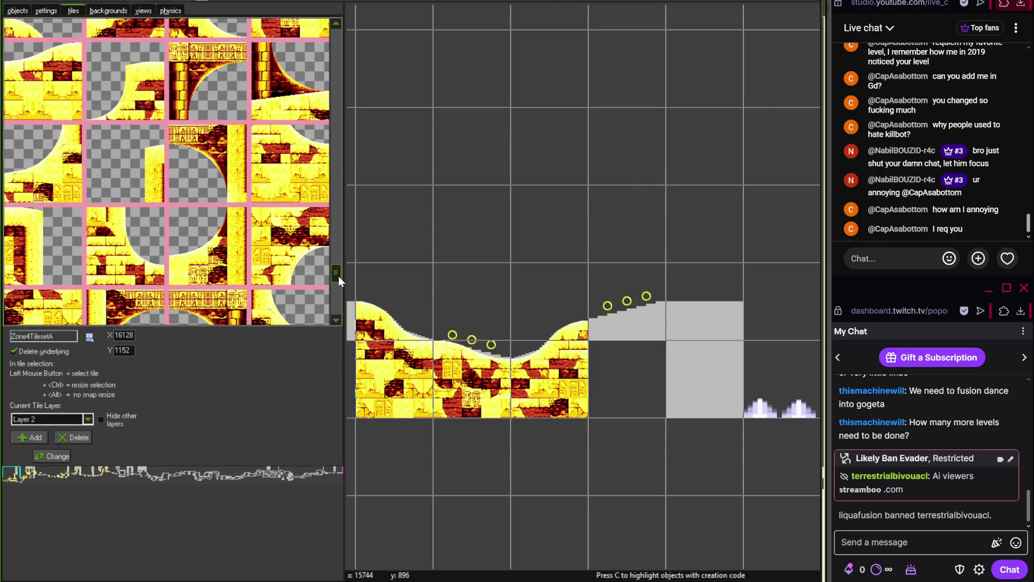
pyautogui.moveTo(336, 271)
pyautogui.mouseDown()
pyautogui.moveTo(346, 231)
pyautogui.moveTo(340, 143)
pyautogui.mouseUp()
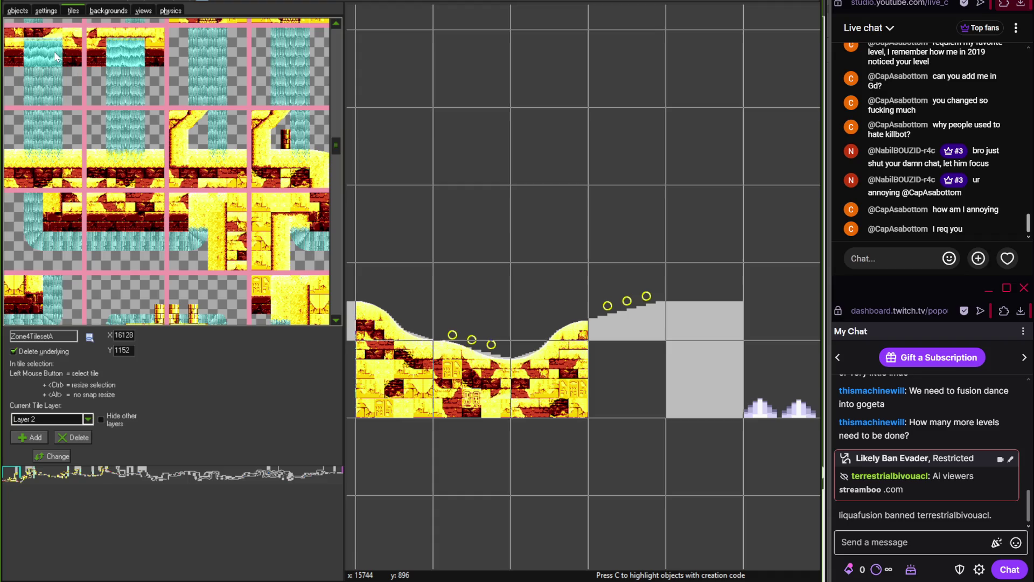
# Close the desert room editor and switch via Discord to the OBS streaming window
pyautogui.click(13, 3)
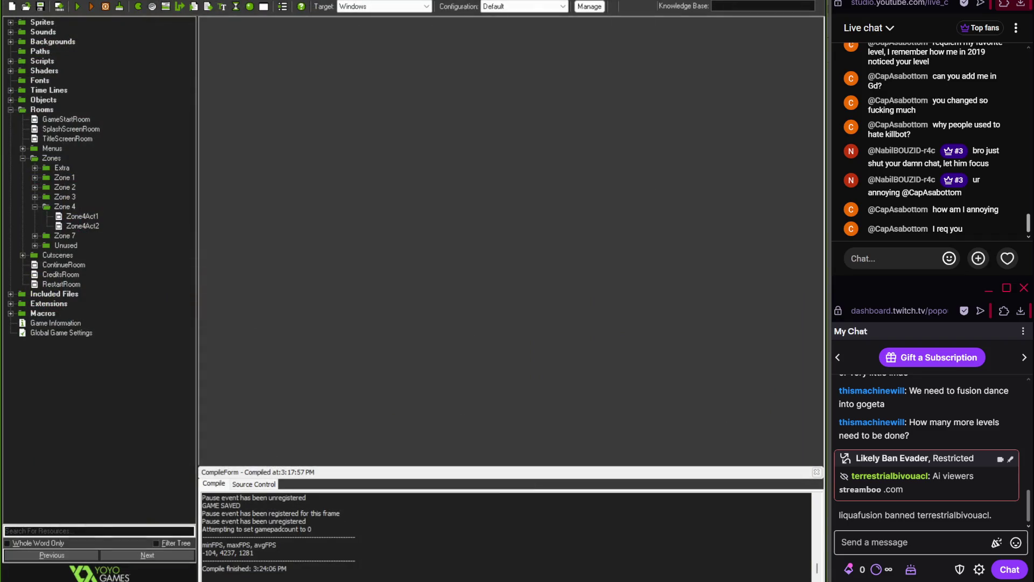
pyautogui.hotkey('alt', 'Tab')
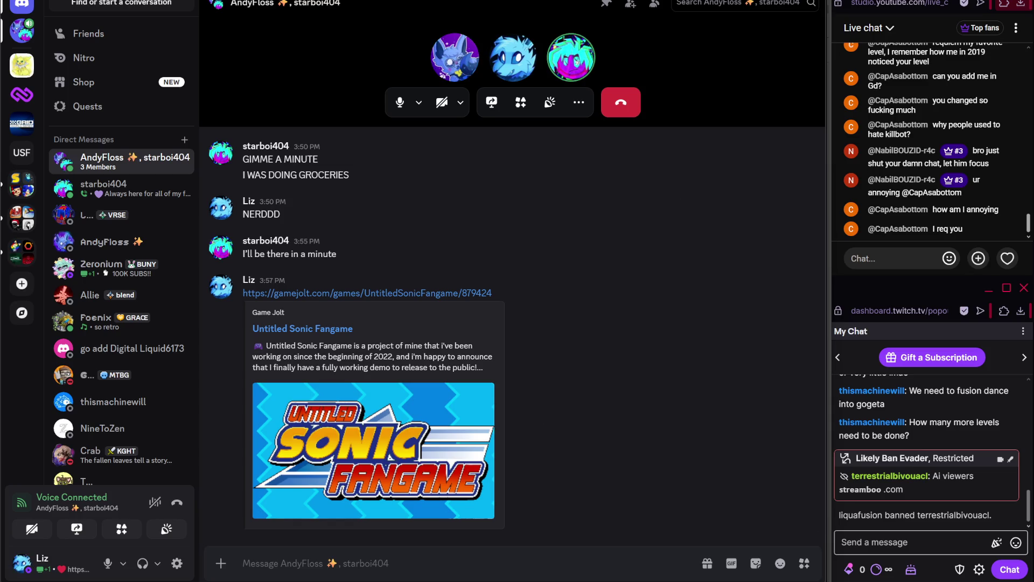
pyautogui.hotkey('alt', 'Tab')
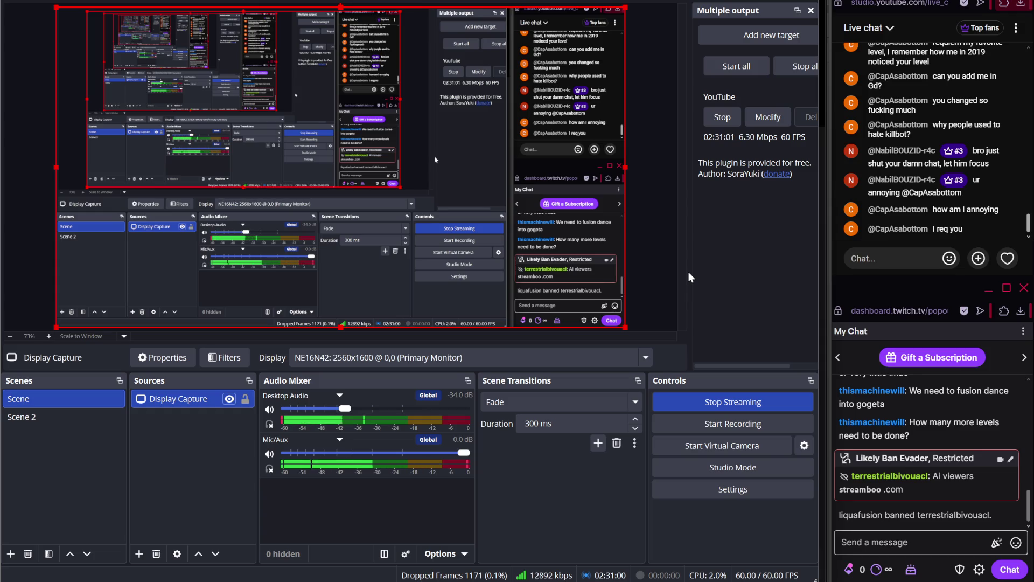
# Bring the browser with the Twitch Stream Manager dashboard to the front
pyautogui.click(128, 546)
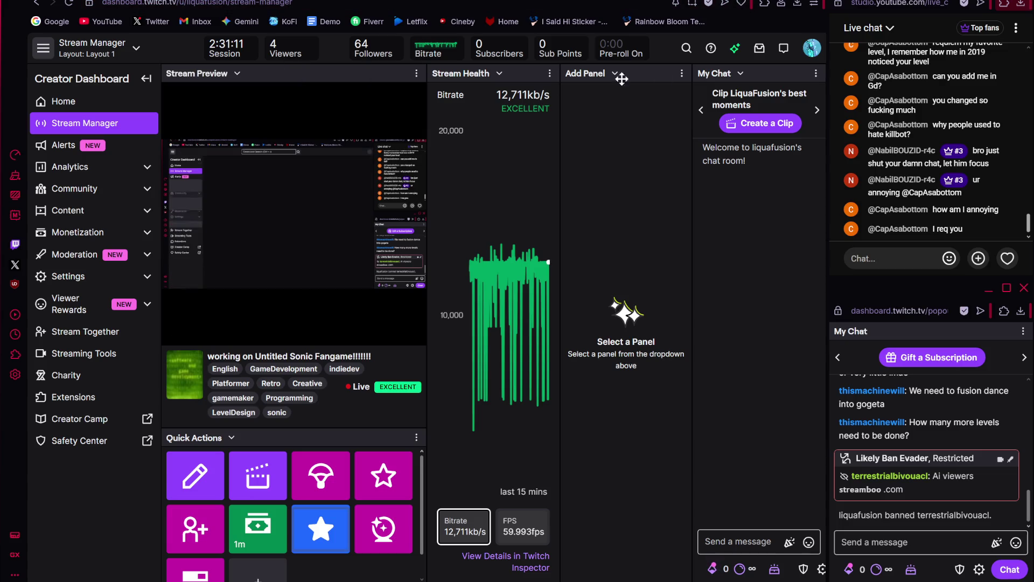
# View the Users in Chat list on Twitch, then move to YouTube Studio and Discord
pyautogui.click(816, 74)
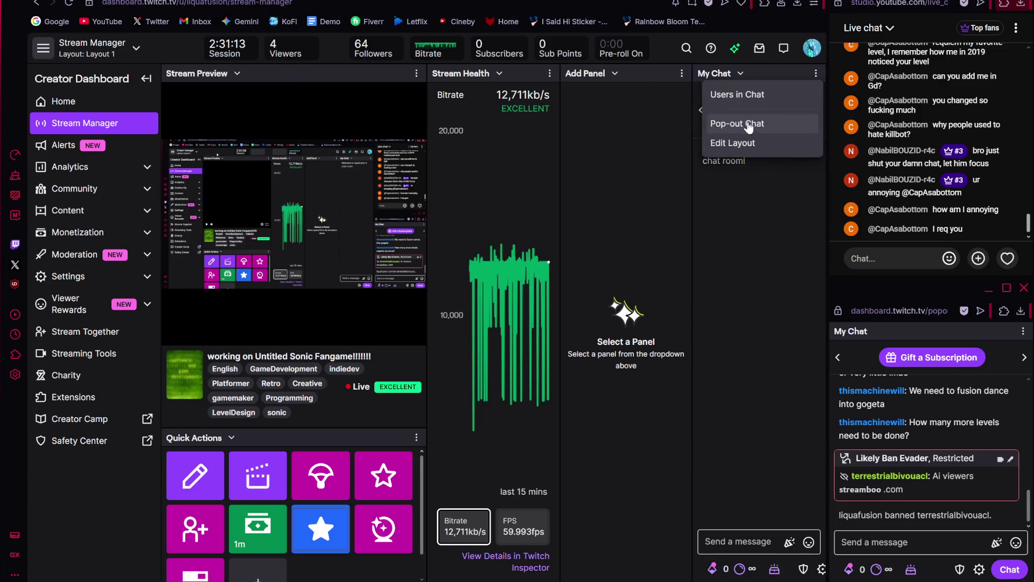
pyautogui.click(740, 97)
pyautogui.click(708, 95)
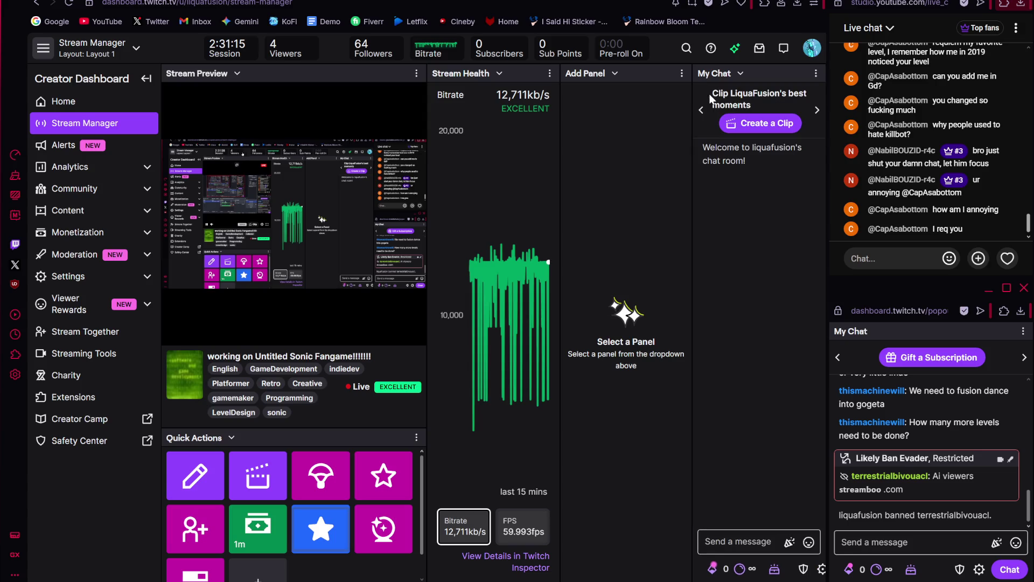
pyautogui.click(423, 1)
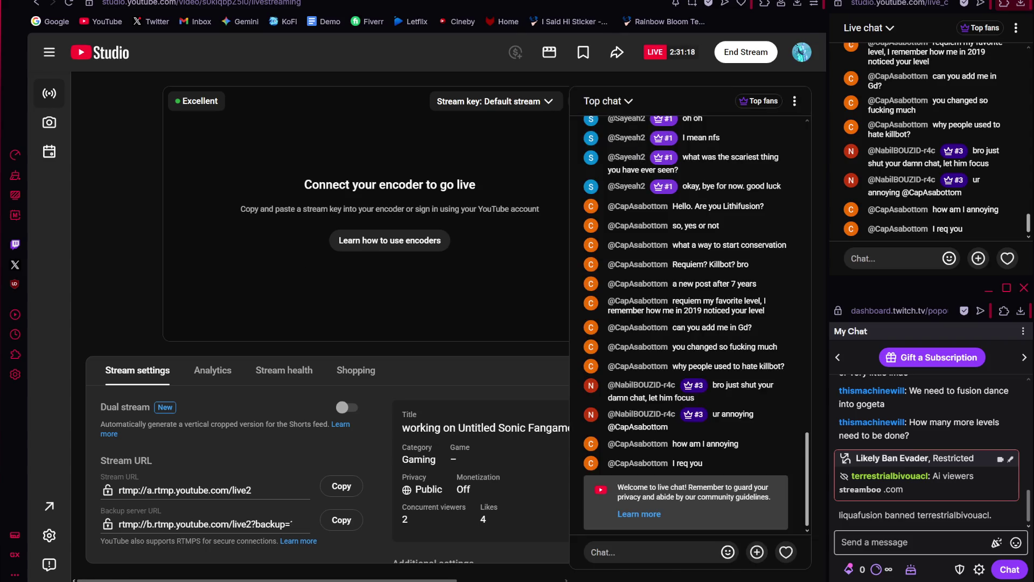
pyautogui.hotkey('alt', 'Tab')
pyautogui.hotkey('alt', 'Tab')
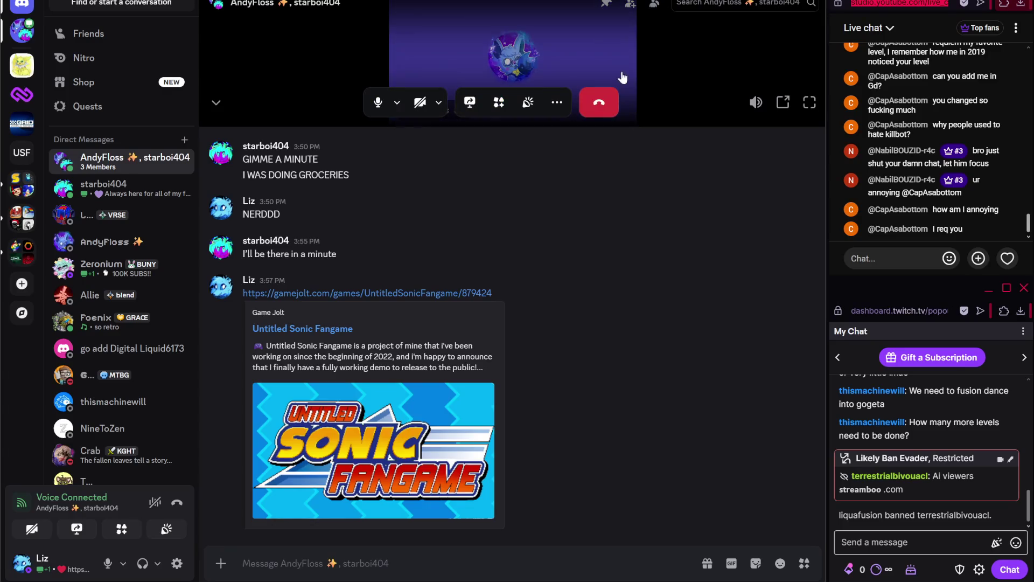
# Watch the shared game stream popped out at lower volume, closing it once it ends
pyautogui.click(360, 69)
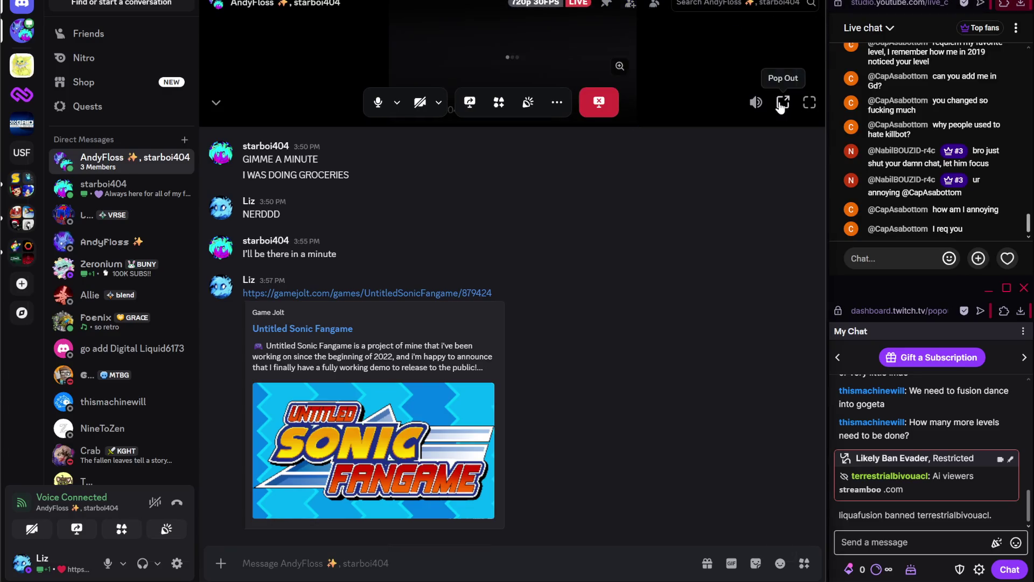
pyautogui.click(784, 103)
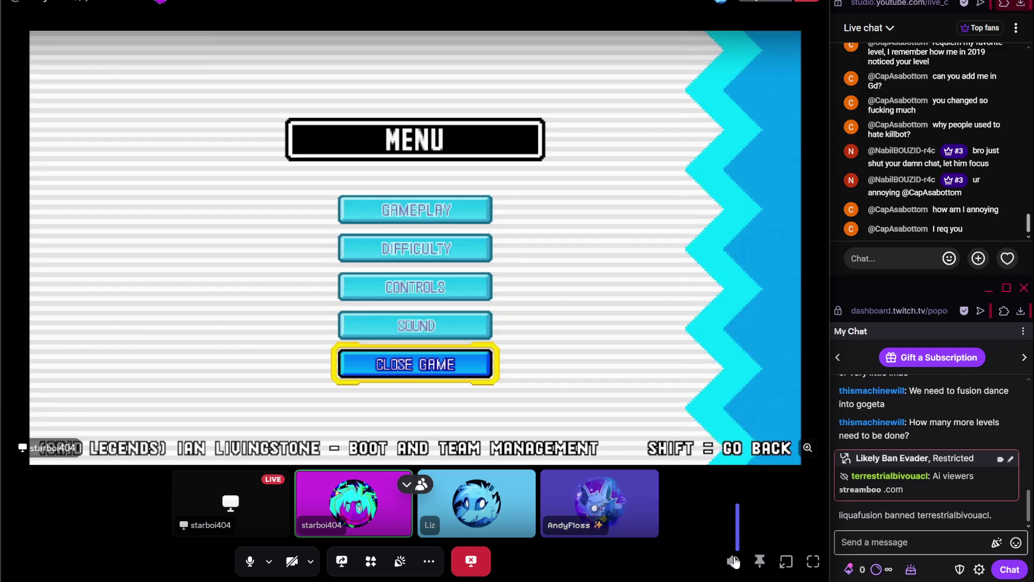
pyautogui.moveTo(734, 560)
pyautogui.moveTo(738, 526); pyautogui.dragTo(736, 539)
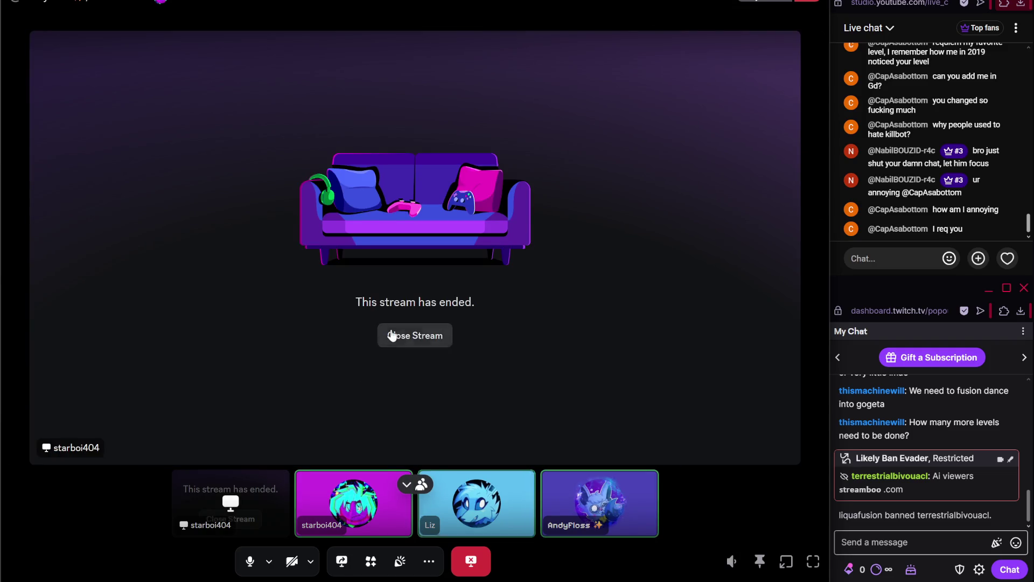
pyautogui.click(392, 336)
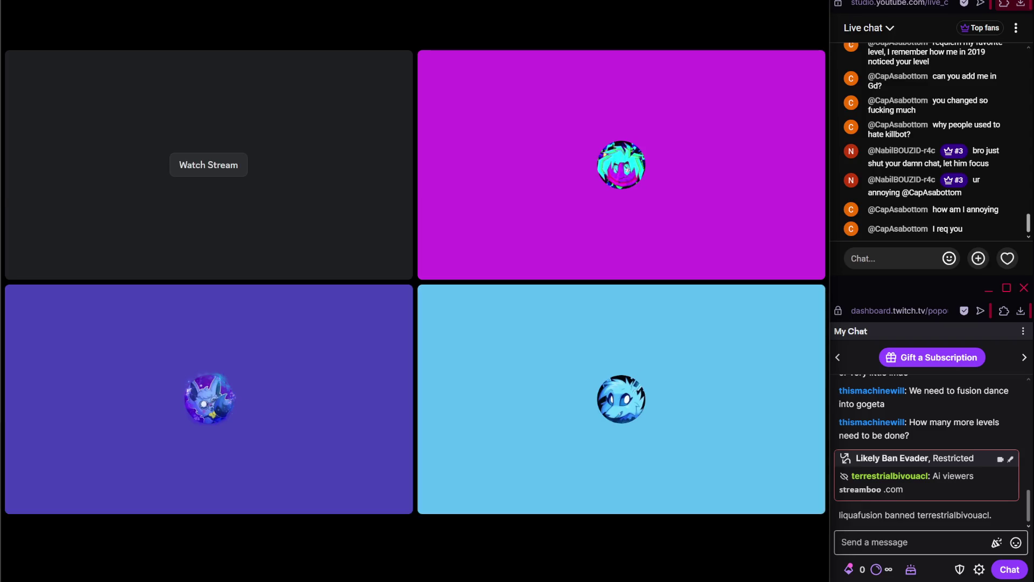
# Watch the participant's restarted game stream, now at the Zone 0 Act-1 select screen
pyautogui.click(186, 161)
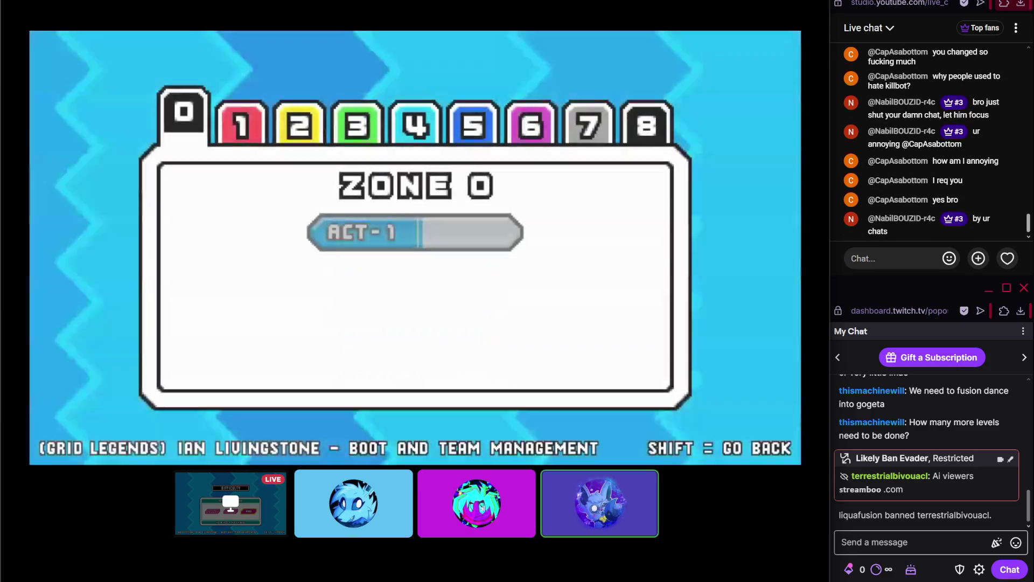
pyautogui.press('Right')
pyautogui.press('Right')
pyautogui.press('Right')
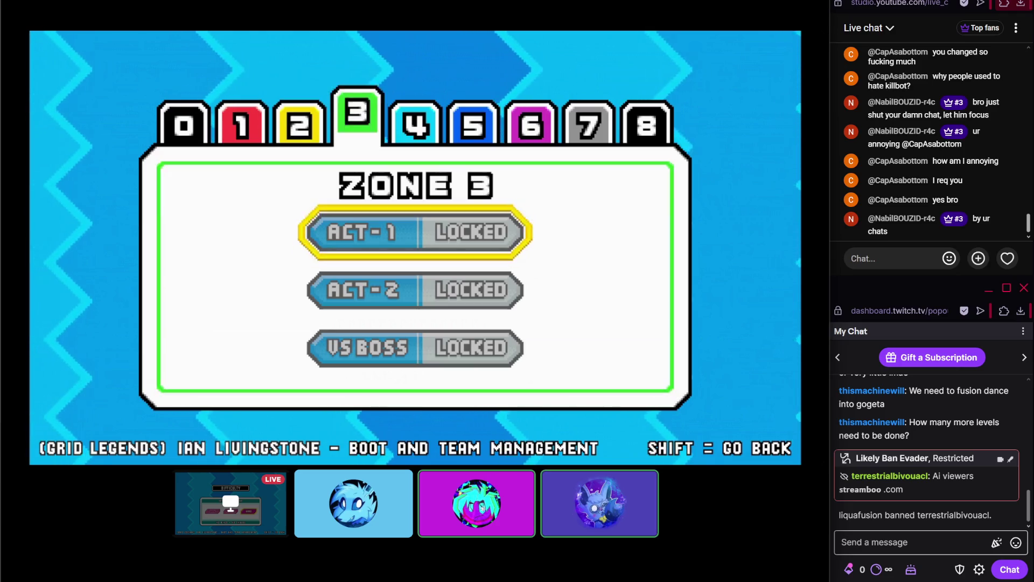
pyautogui.press('Left')
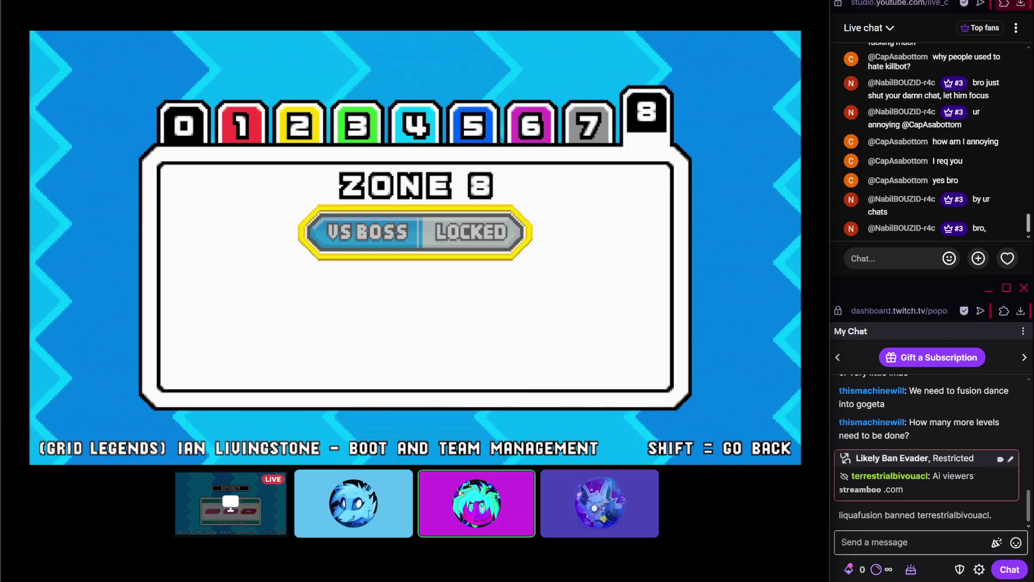
pyautogui.press('Left')
pyautogui.press('Left')
pyautogui.press('Left')
pyautogui.press('Left')
pyautogui.press('Left')
pyautogui.press('Left')
pyautogui.press('Return')
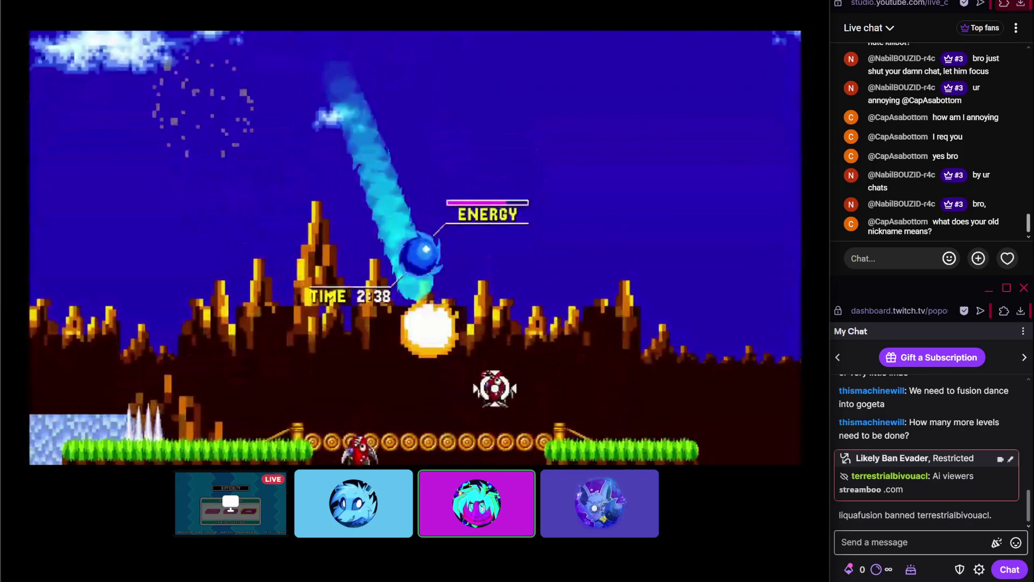
pyautogui.moveTo(267, 278)
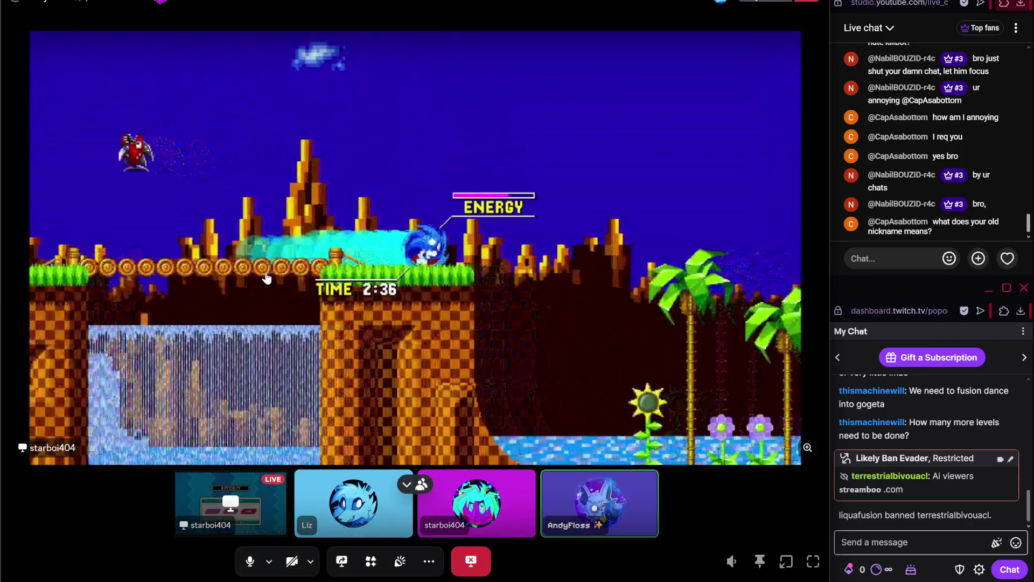
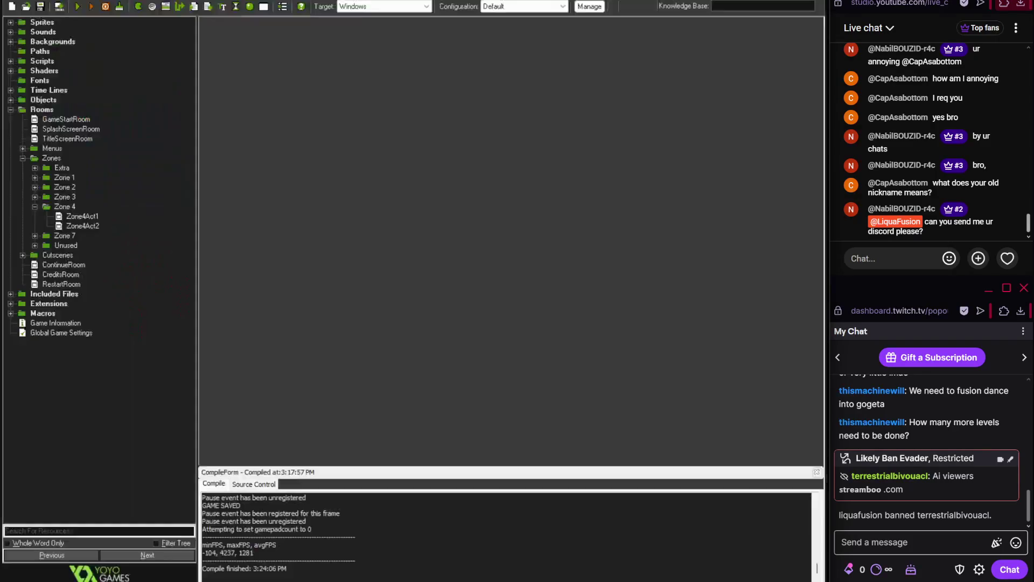
# Open the Zone1Act1 room from Rooms > Zones > Zone 1 in the room editor
pyautogui.doubleClick(84, 216)
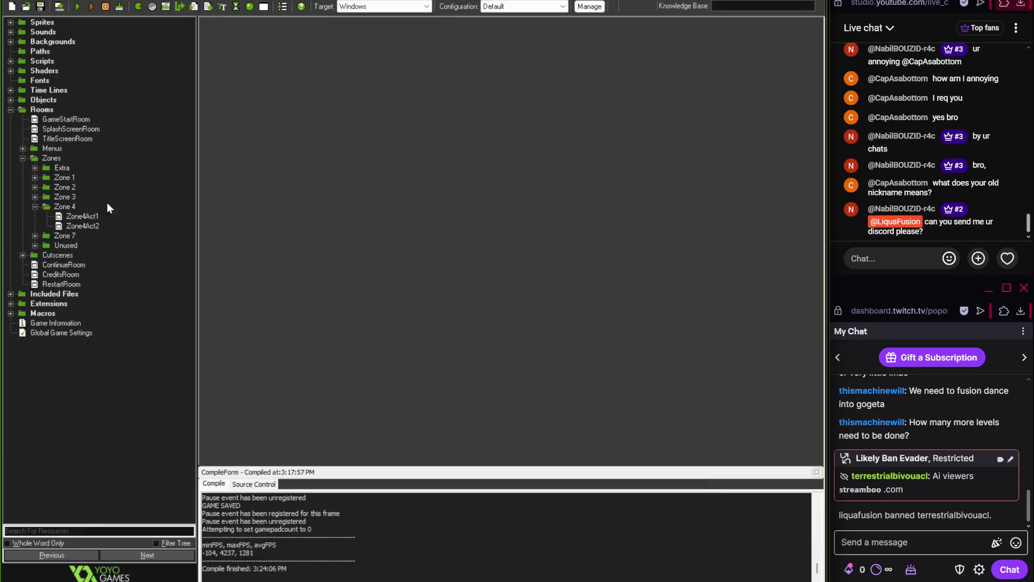
pyautogui.click(35, 177)
pyautogui.doubleClick(78, 187)
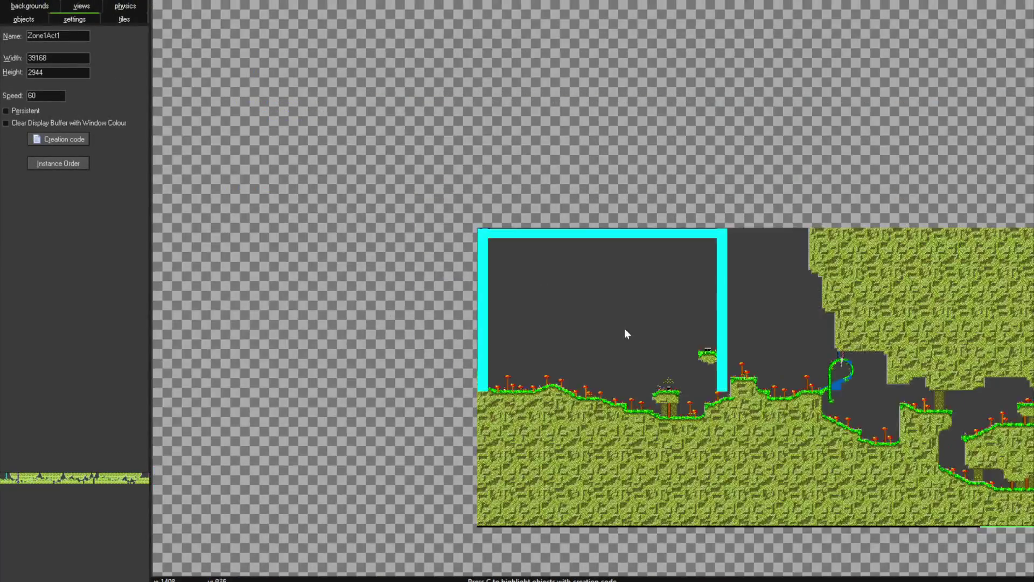
# Delete the first ring near the tree in Zone1Act1
pyautogui.hscroll(15, 563, 256)
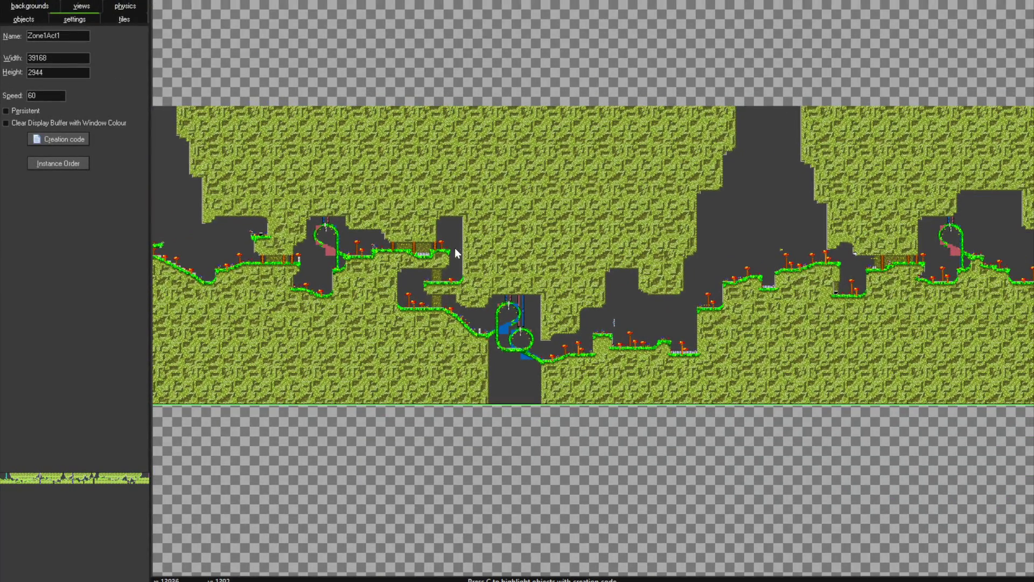
pyautogui.hscroll(5, 527, 300)
pyautogui.scroll(4, 646, 318)
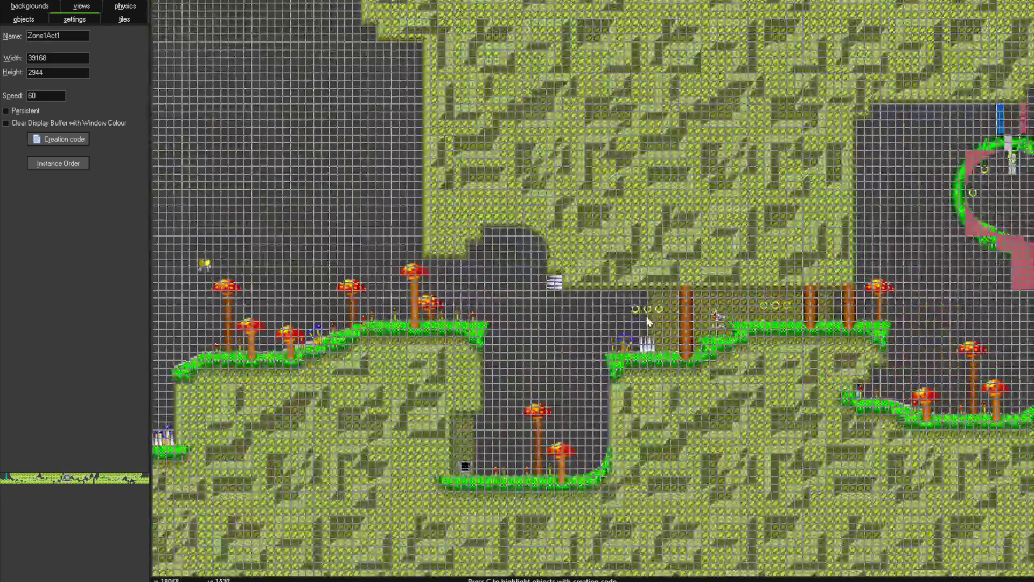
pyautogui.rightClick(649, 425)
pyautogui.click(676, 255)
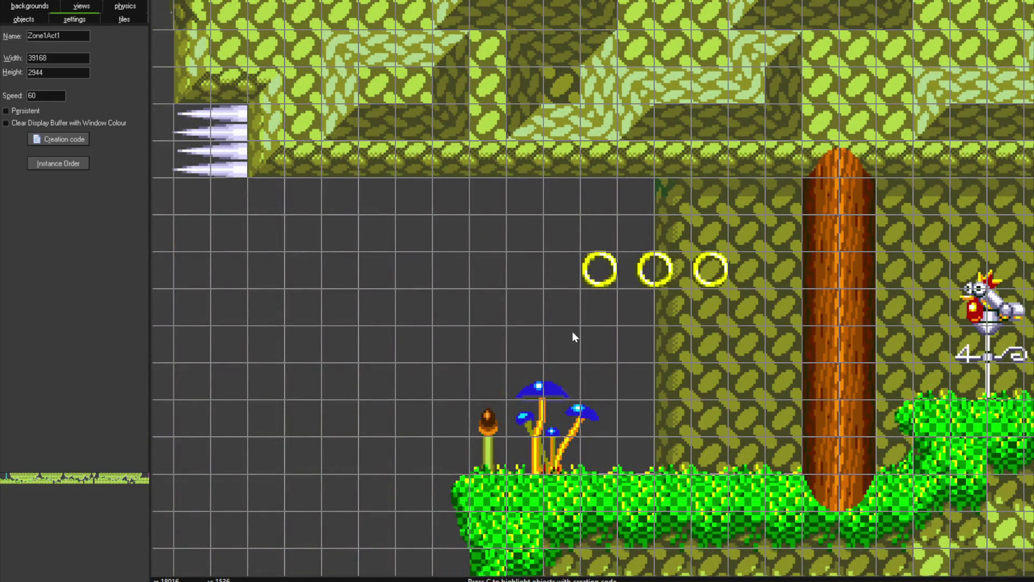
# Delete the next two rings in the row
pyautogui.hscroll(1, 517, 306)
pyautogui.hscroll(3, 517, 306)
pyautogui.scroll(-3, 409, 242)
pyautogui.rightClick(423, 177)
pyautogui.click(447, 183)
pyautogui.rightClick(460, 175)
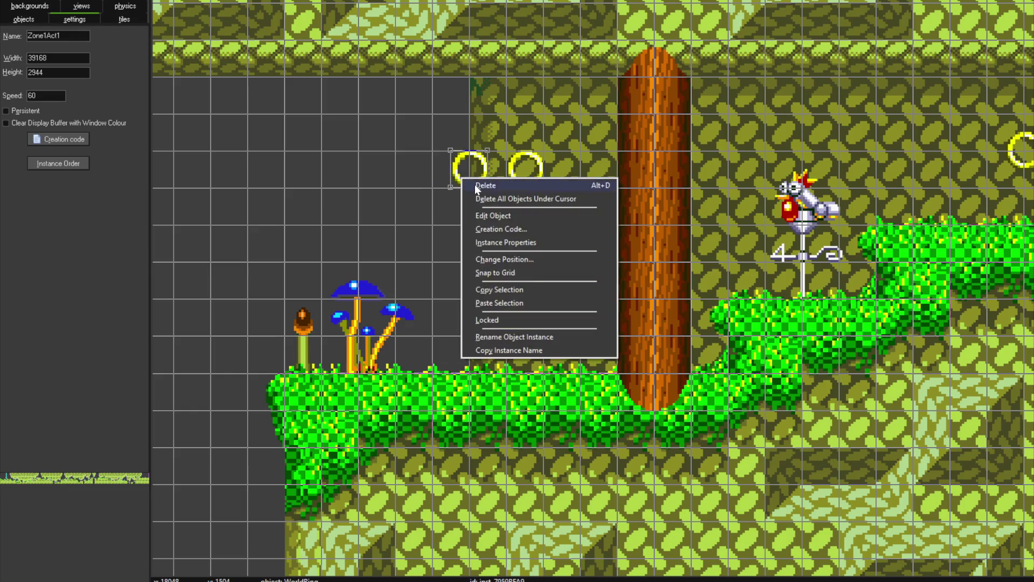
pyautogui.click(474, 183)
# Delete the last ring beside the tree trunk
pyautogui.scroll(-3, 408, 196)
pyautogui.hscroll(-3, 409, 200)
pyautogui.rightClick(653, 182)
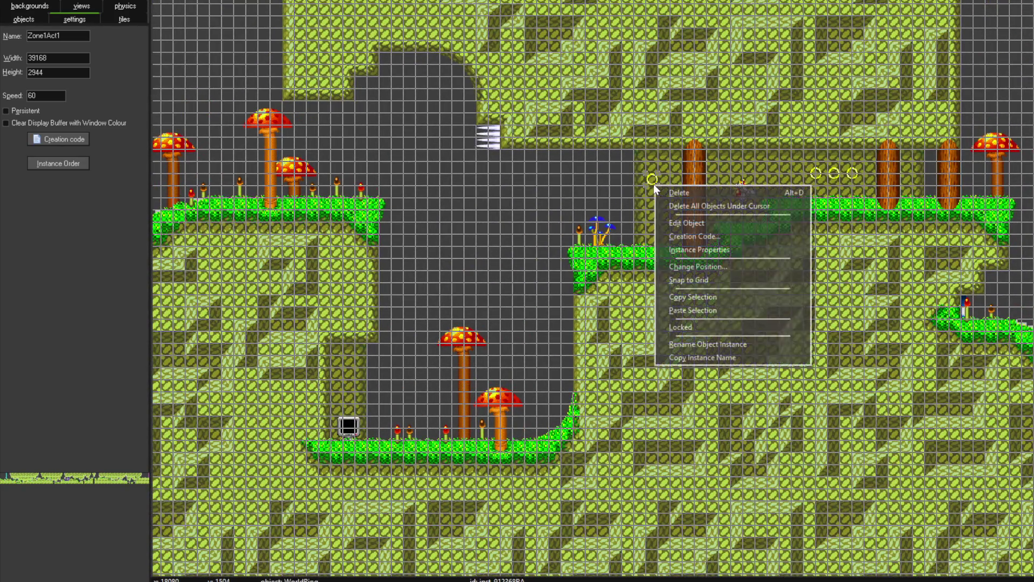
pyautogui.click(662, 190)
pyautogui.rightClick(652, 182)
pyautogui.click(668, 186)
pyautogui.scroll(-3, 635, 213)
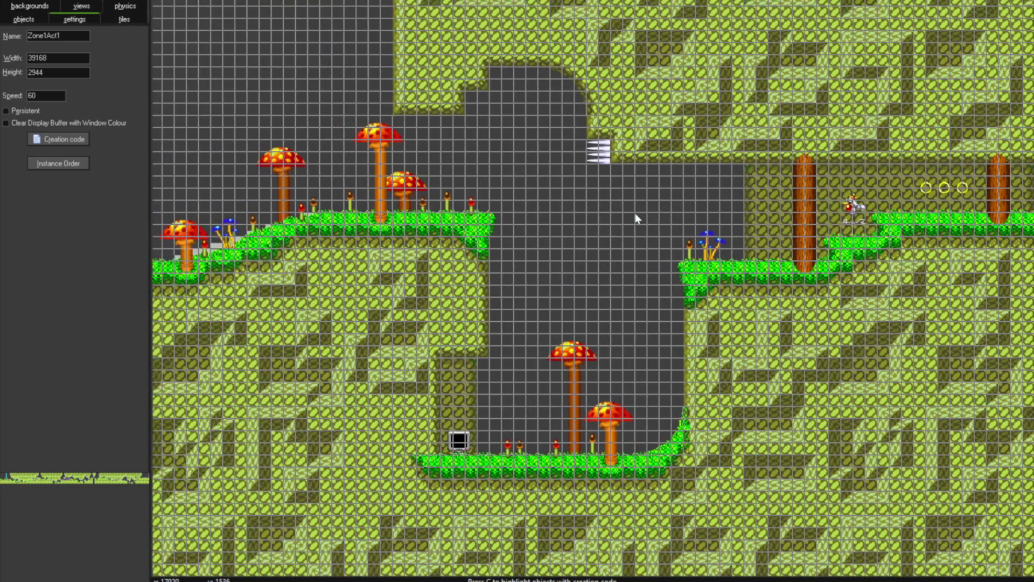
pyautogui.scroll(-1, 625, 217)
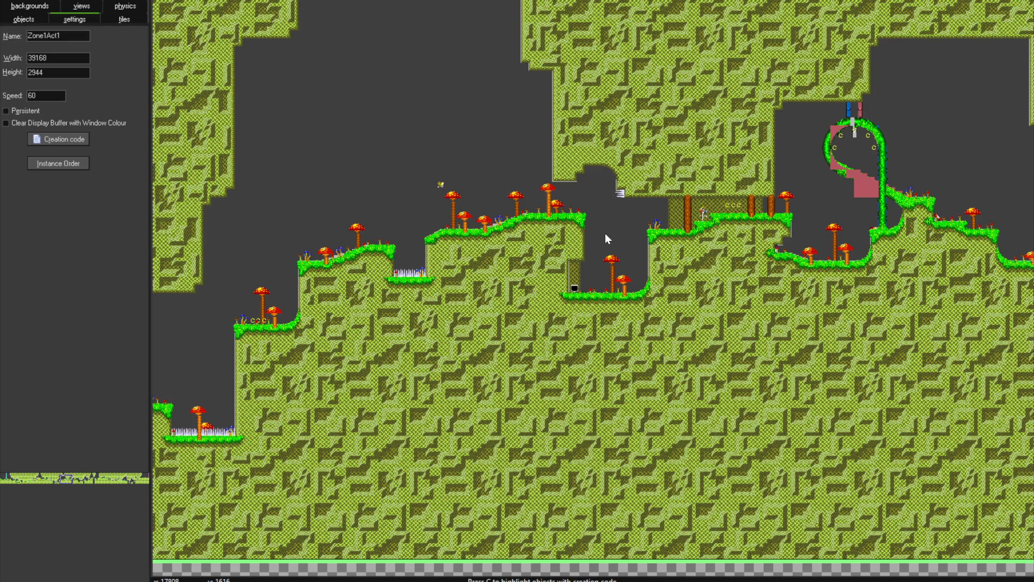
# Add a Monitor instance on the grass ledge beside the trunk and close the room editor
pyautogui.scroll(4, 605, 234)
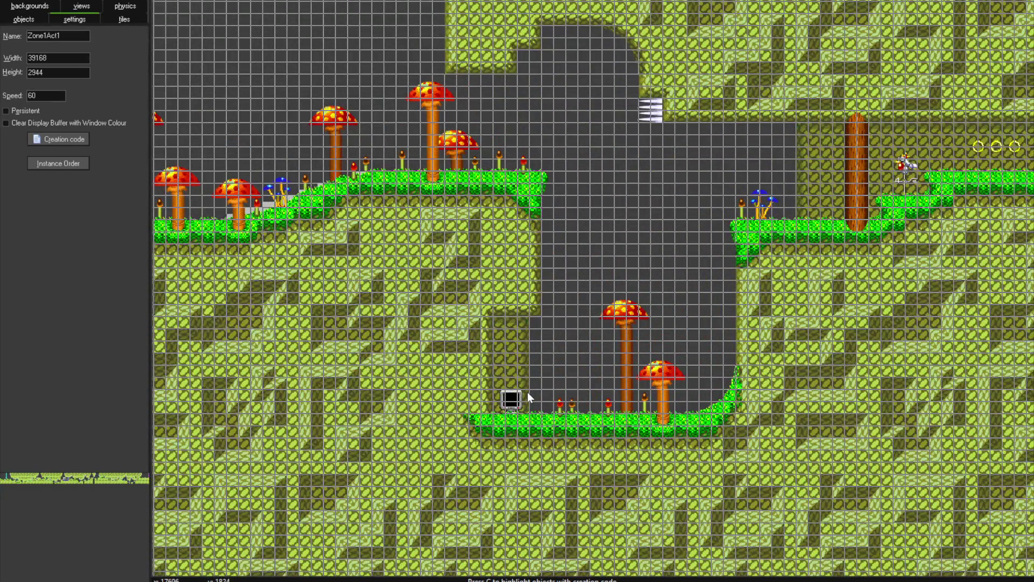
pyautogui.click(821, 206)
pyautogui.scroll(4, 829, 211)
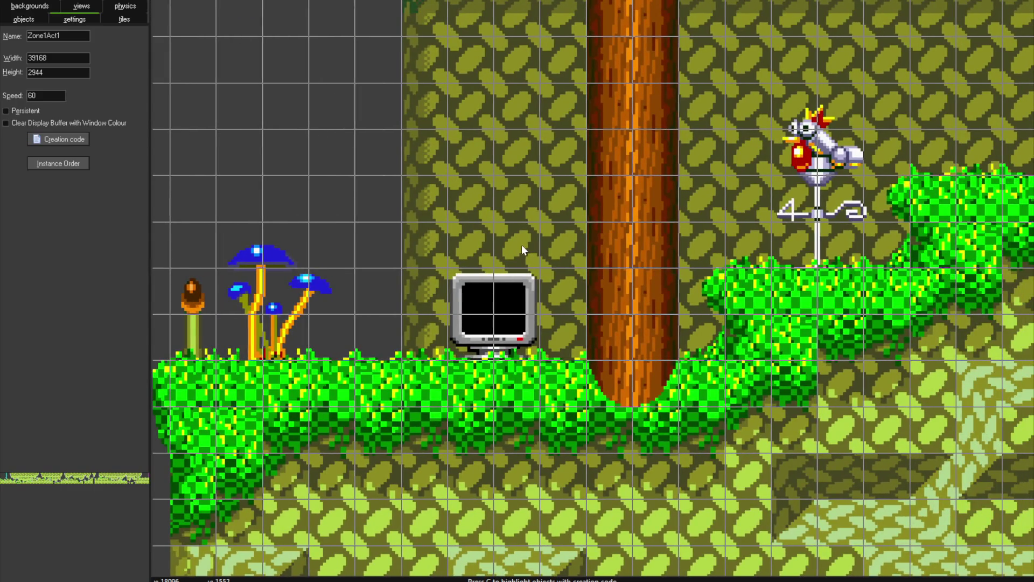
pyautogui.scroll(-4, 521, 244)
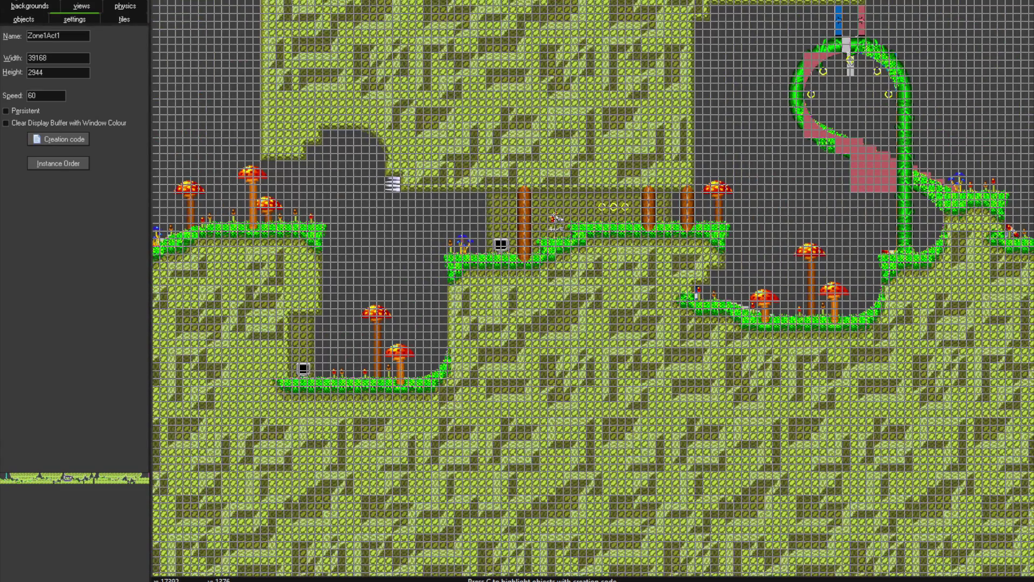
pyautogui.click(21, 2)
pyautogui.click(18, 2)
# Save the project and bring up the Discord call streaming the game
pyautogui.click(41, 62)
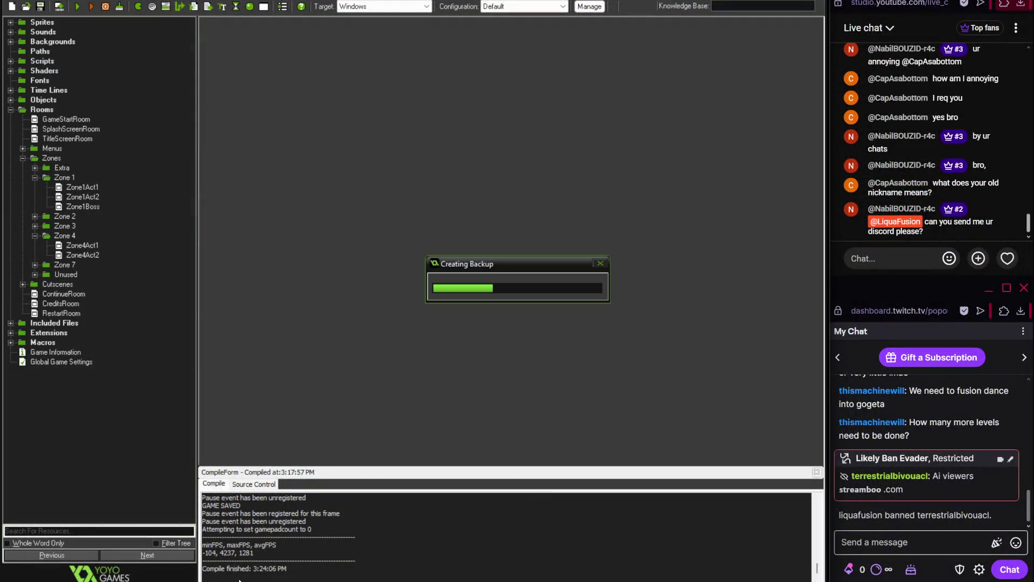
pyautogui.moveTo(205, 552)
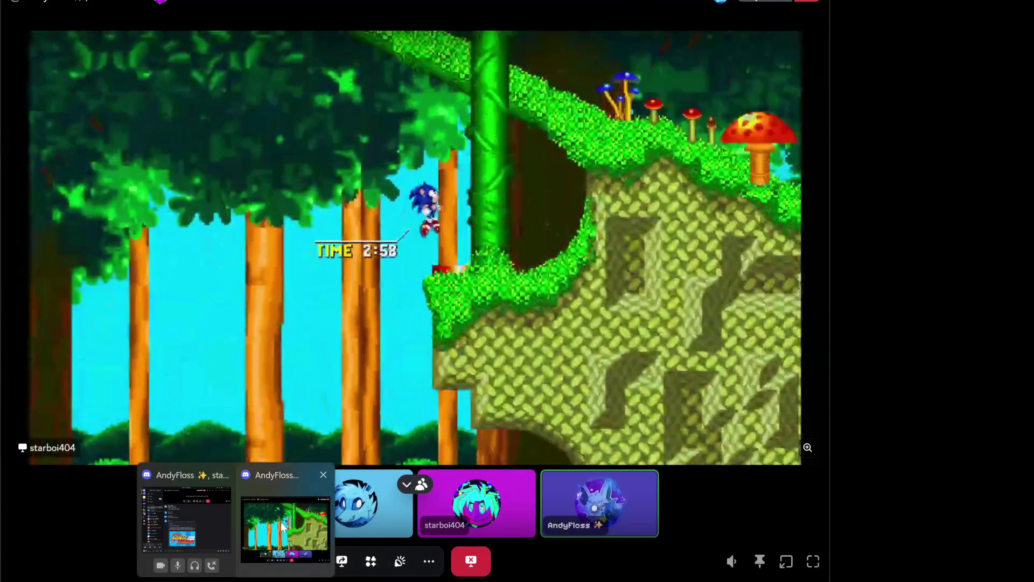
pyautogui.click(281, 528)
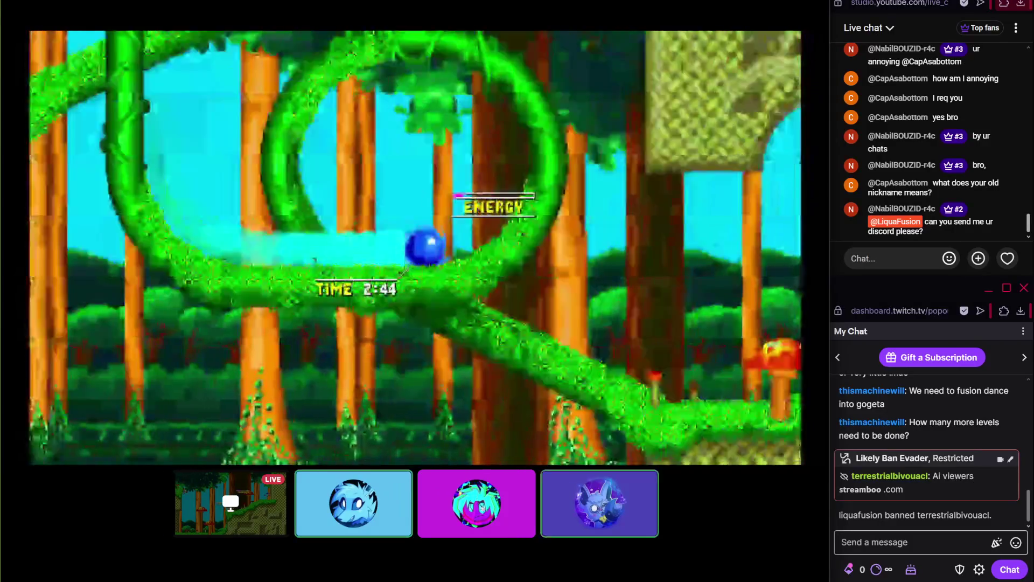
pyautogui.moveTo(767, 386)
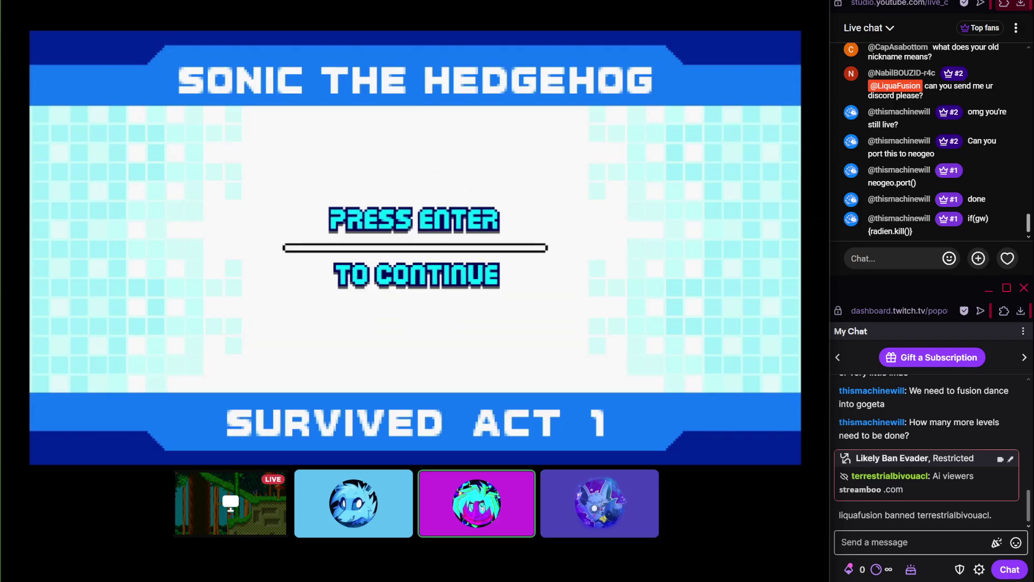
# Continue past the 'Survived Act 1' results screen into the next act
pyautogui.press('Return')
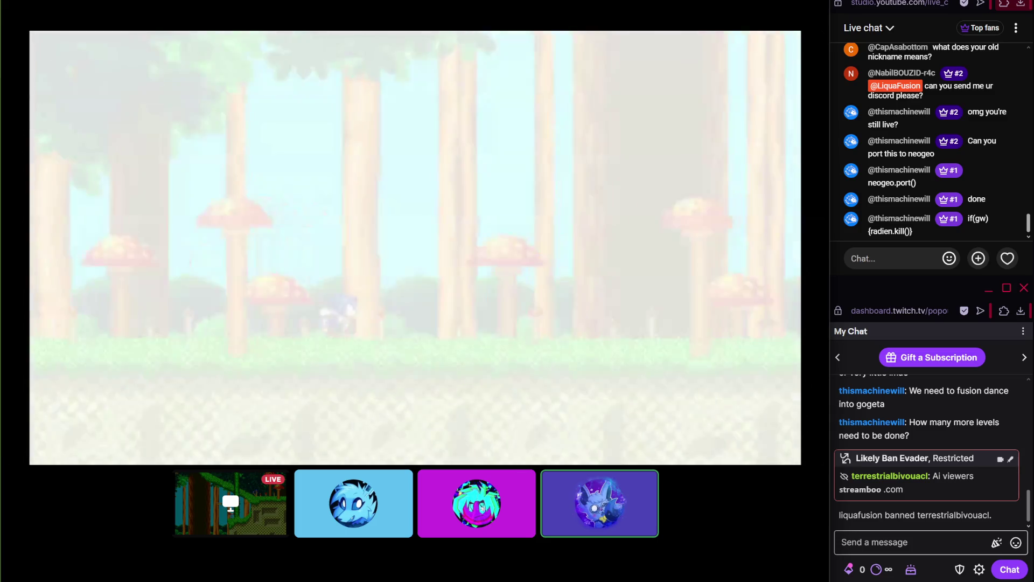